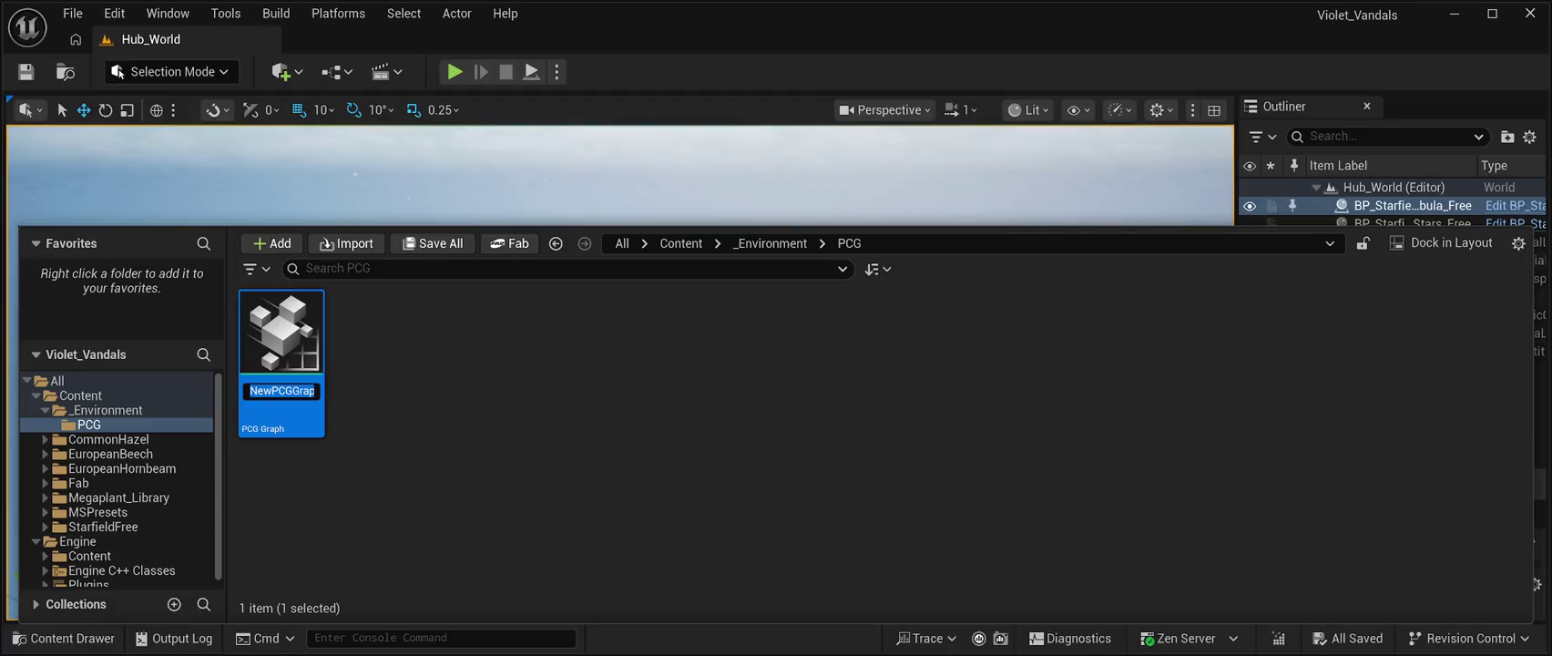
# Give the PCG Graph its forest name, close the Content Drawer, and save everything
pyautogui.hotkey('ctrl', 'v')
pyautogui.press('Return')
pyautogui.hotkey('ctrl', 'space')
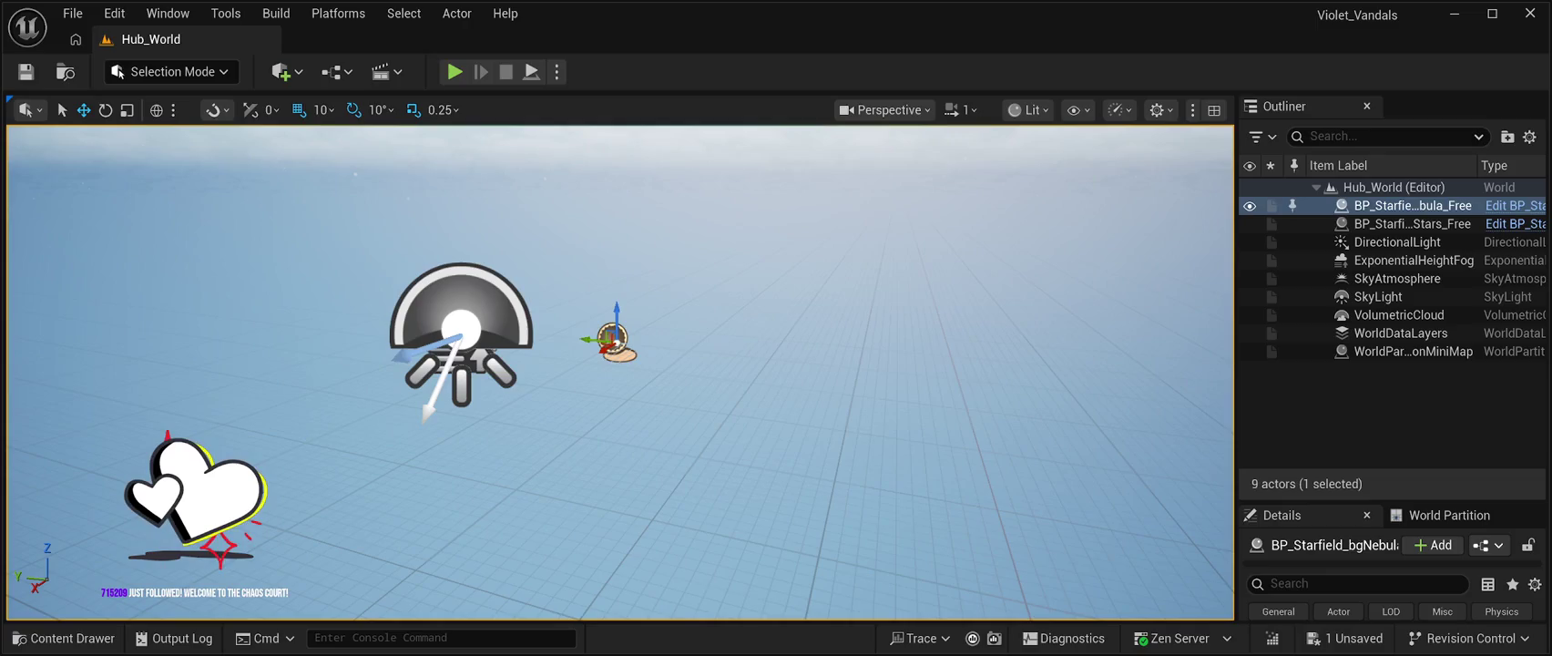
pyautogui.hotkey('ctrl', 's')
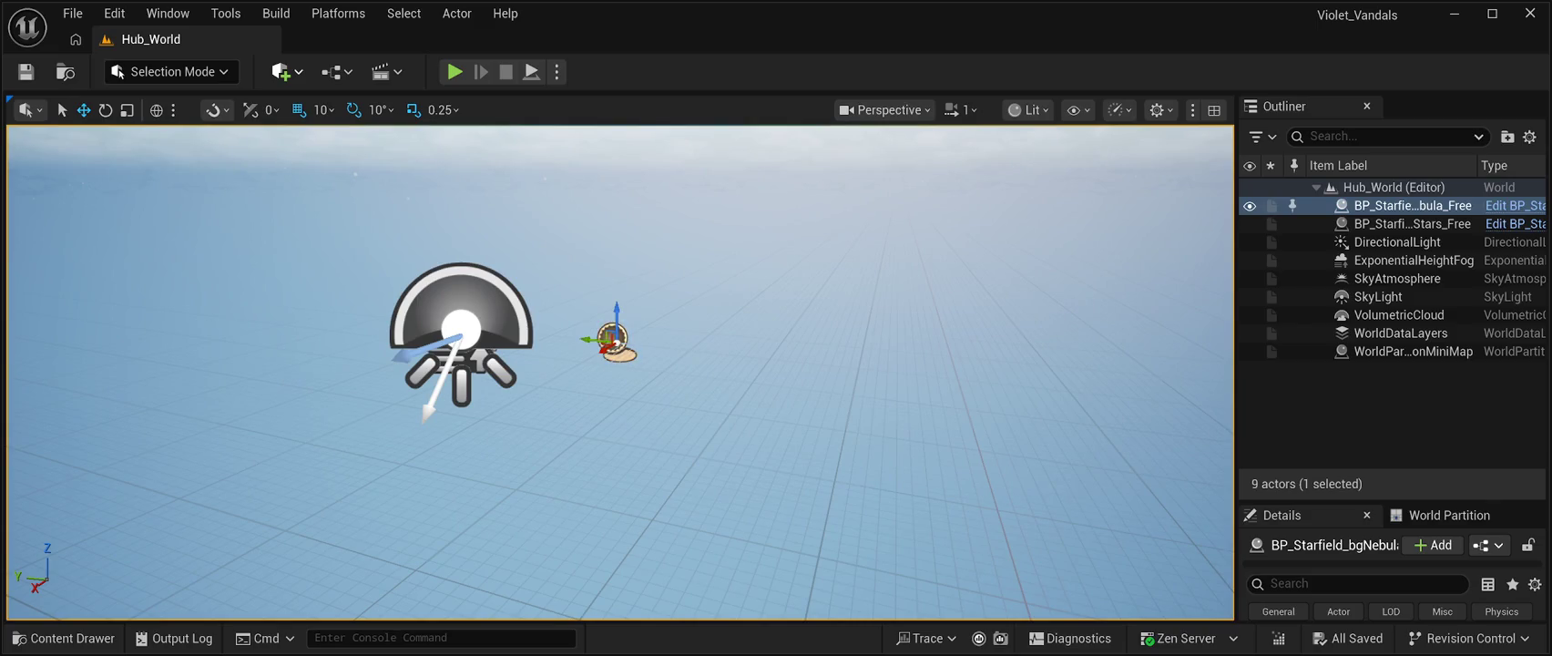
# Find 'pcg' in Place Actors, drop a PCG Volume into Hub_World, and save the level
pyautogui.hotkey('shift', '1')
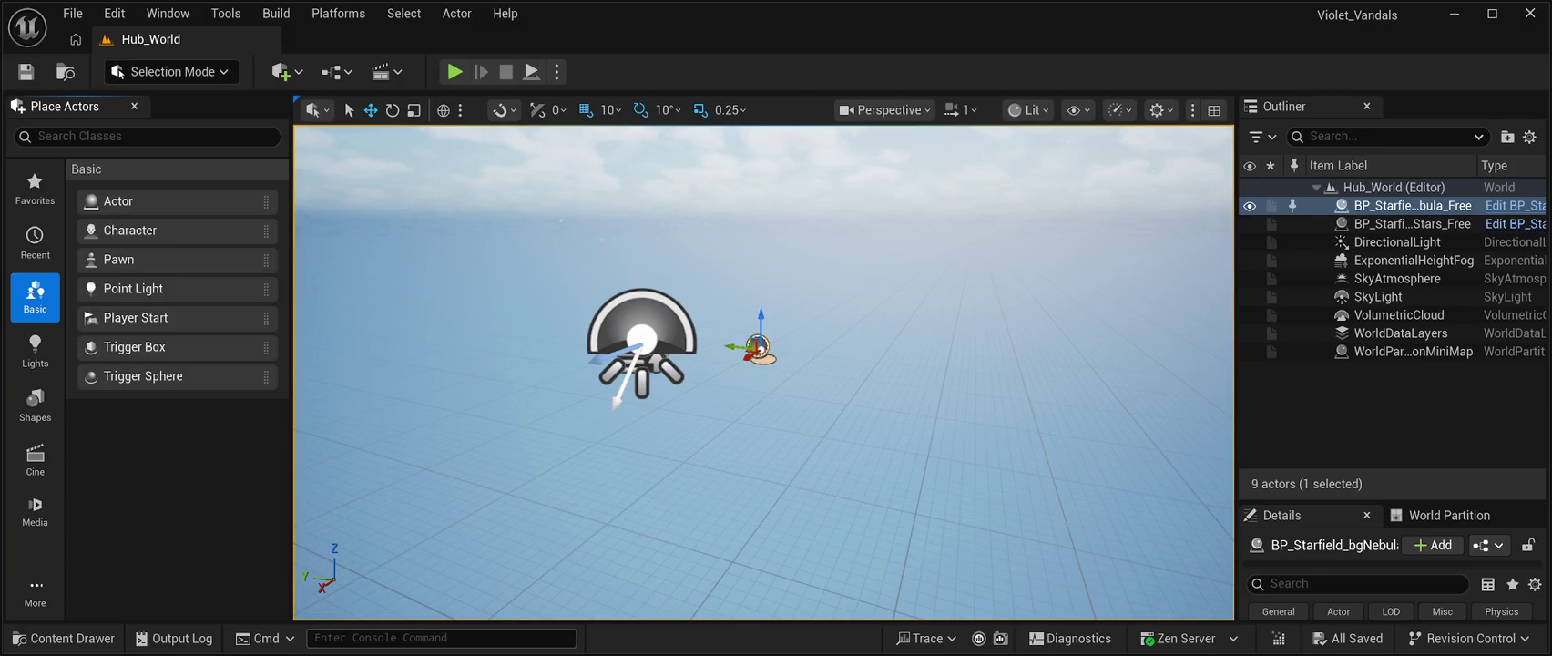
pyautogui.click(146, 136)
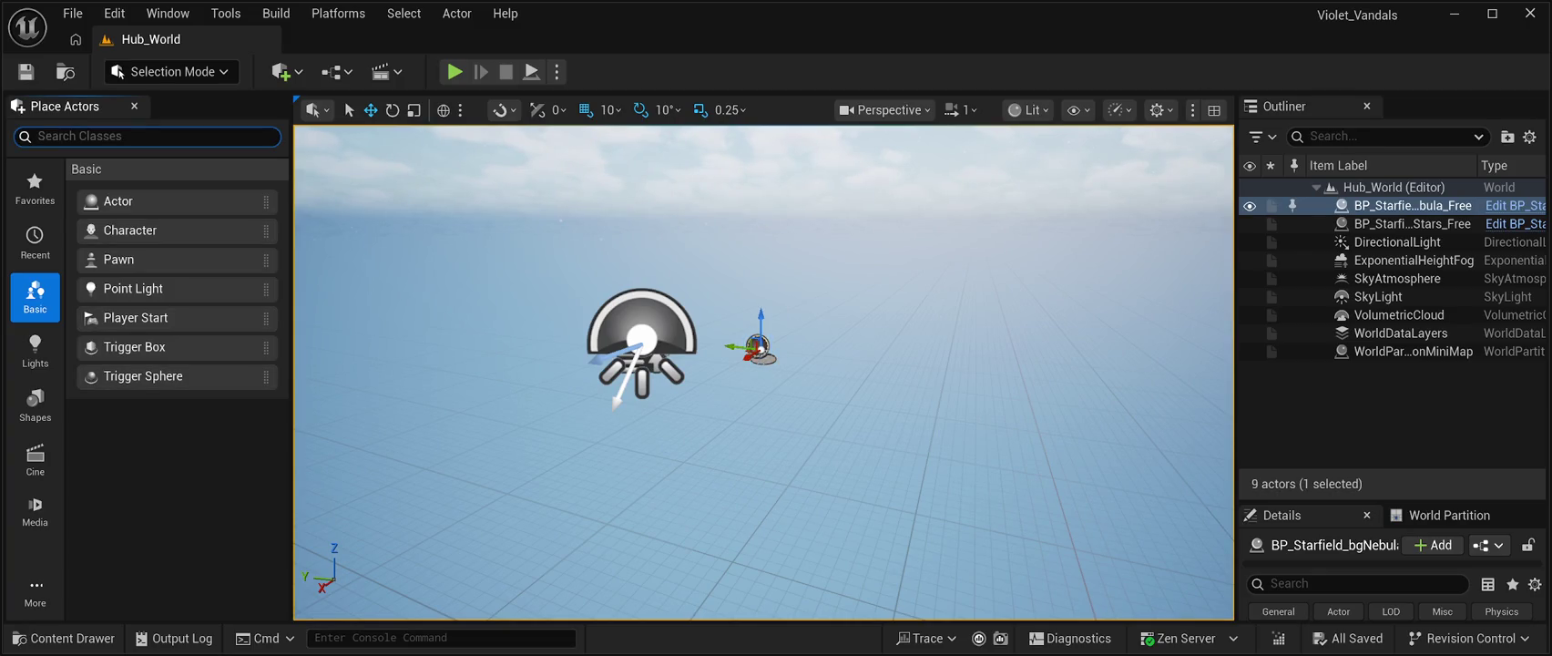
pyautogui.write('pcg')
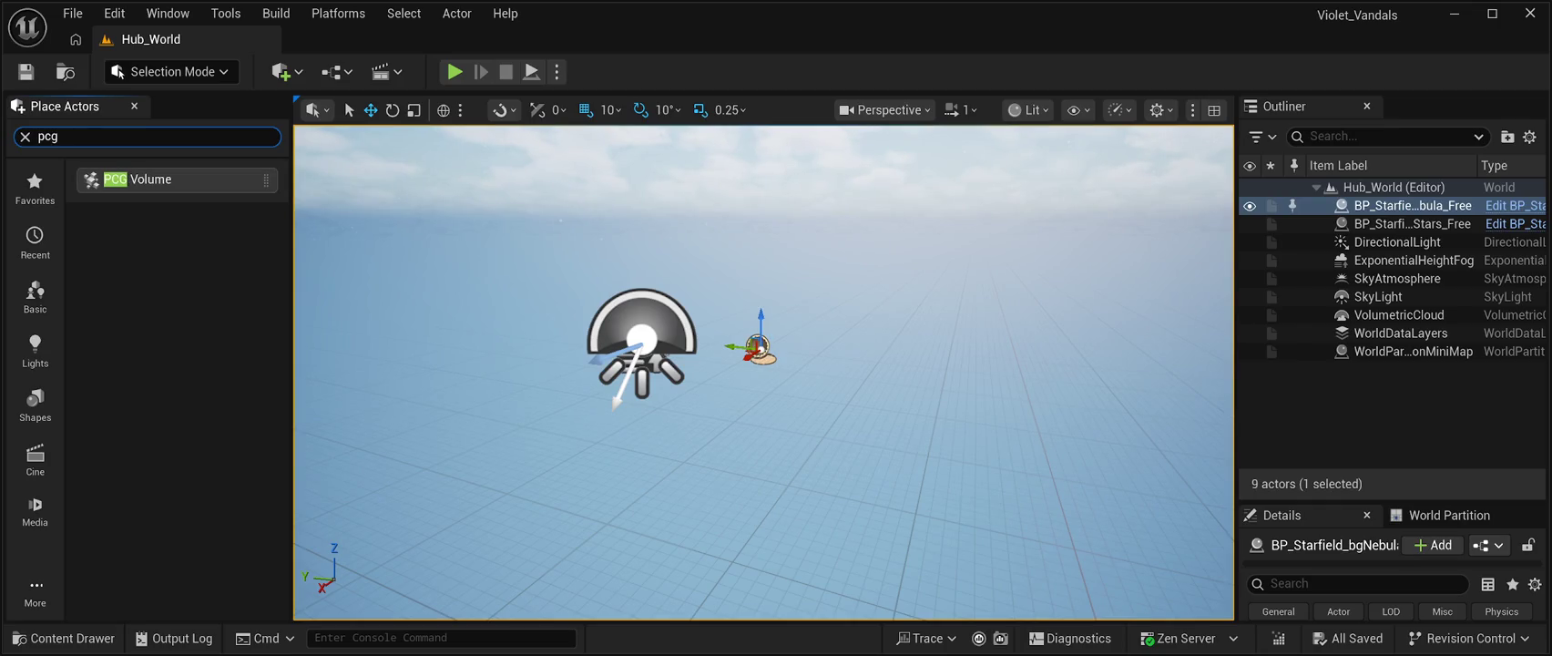
pyautogui.press('Return')
pyautogui.moveTo(637, 401); pyautogui.dragTo(728, 387)
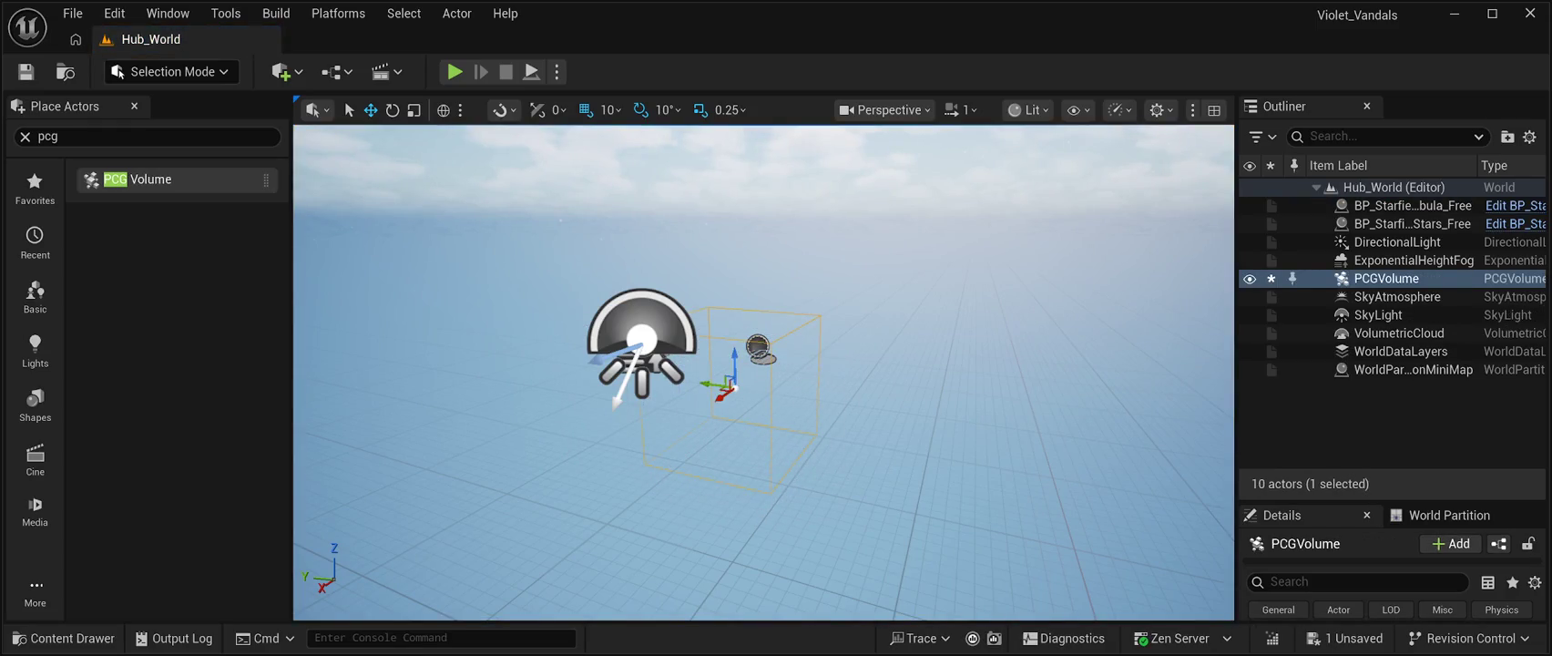
pyautogui.click(26, 71)
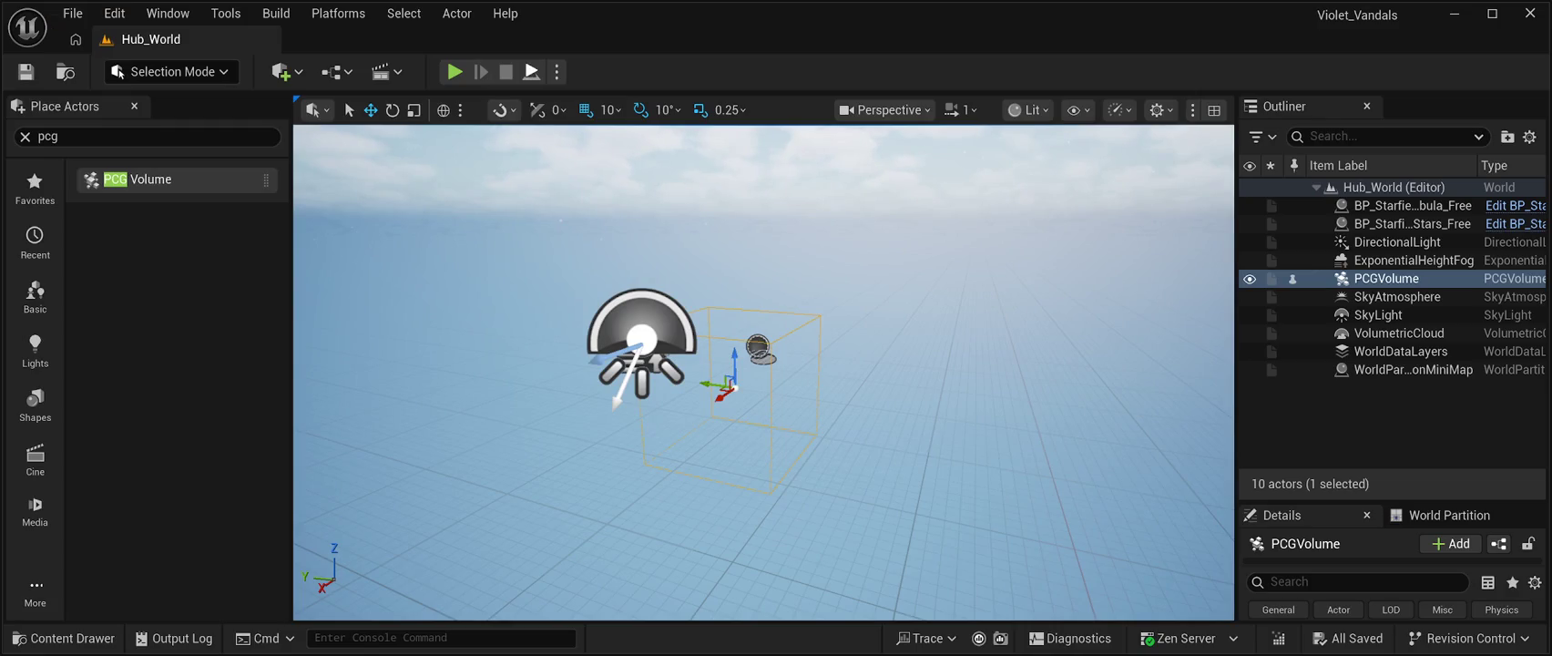
pyautogui.hotkey('alt', 'p')
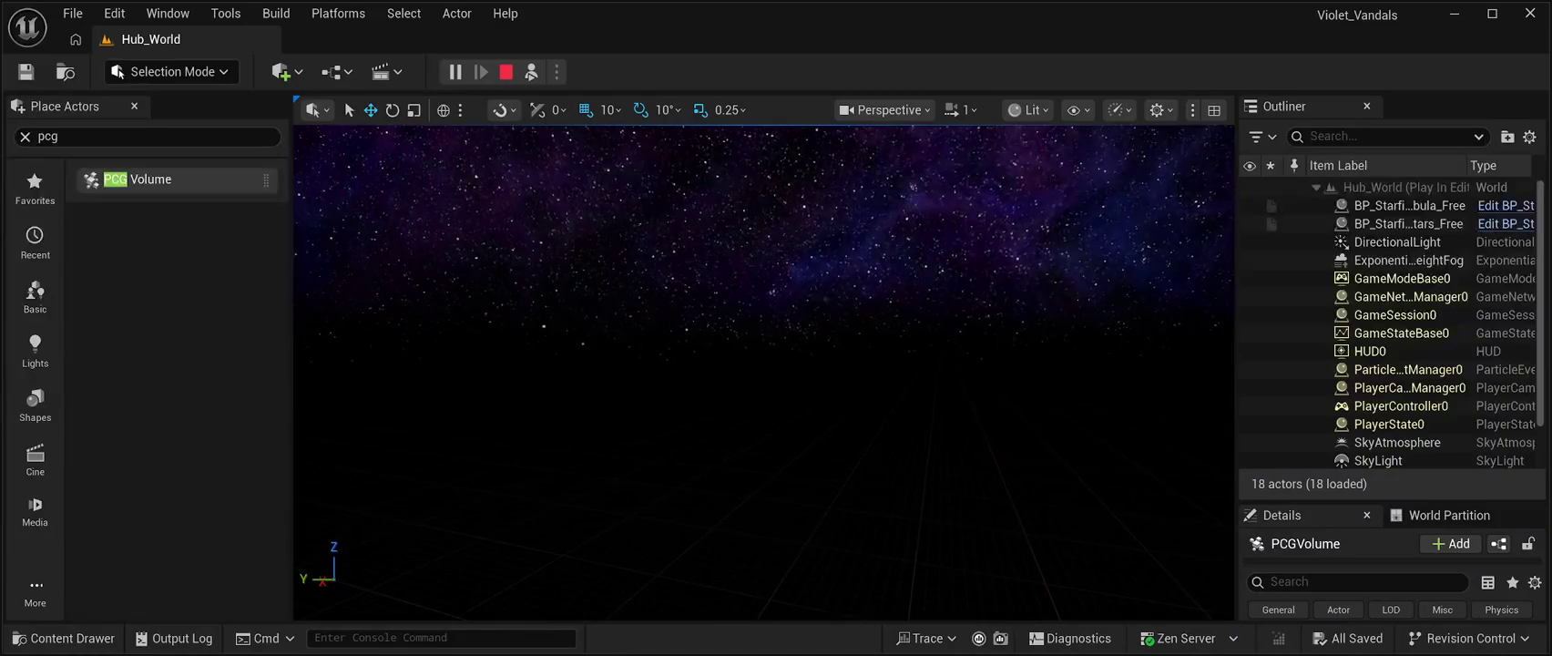
pyautogui.click(506, 71)
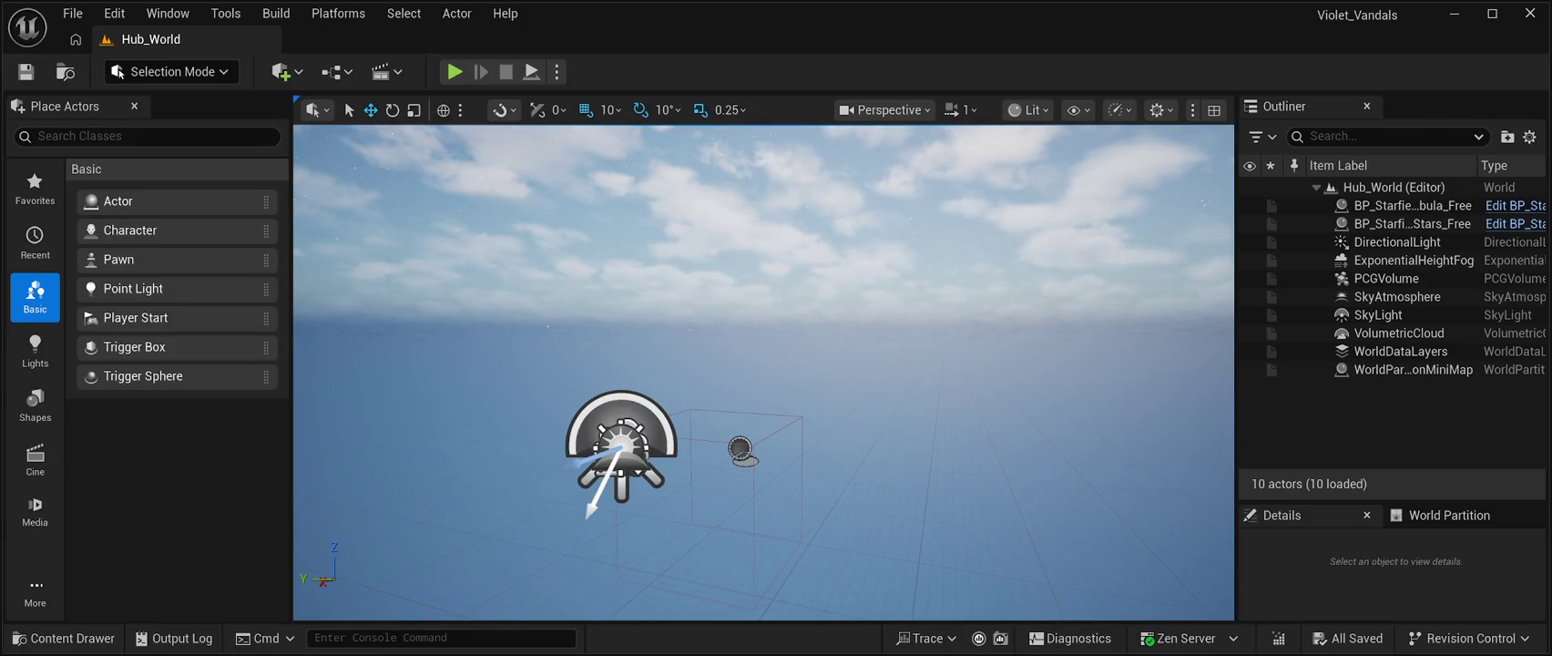
pyautogui.hotkey('alt', 'p')
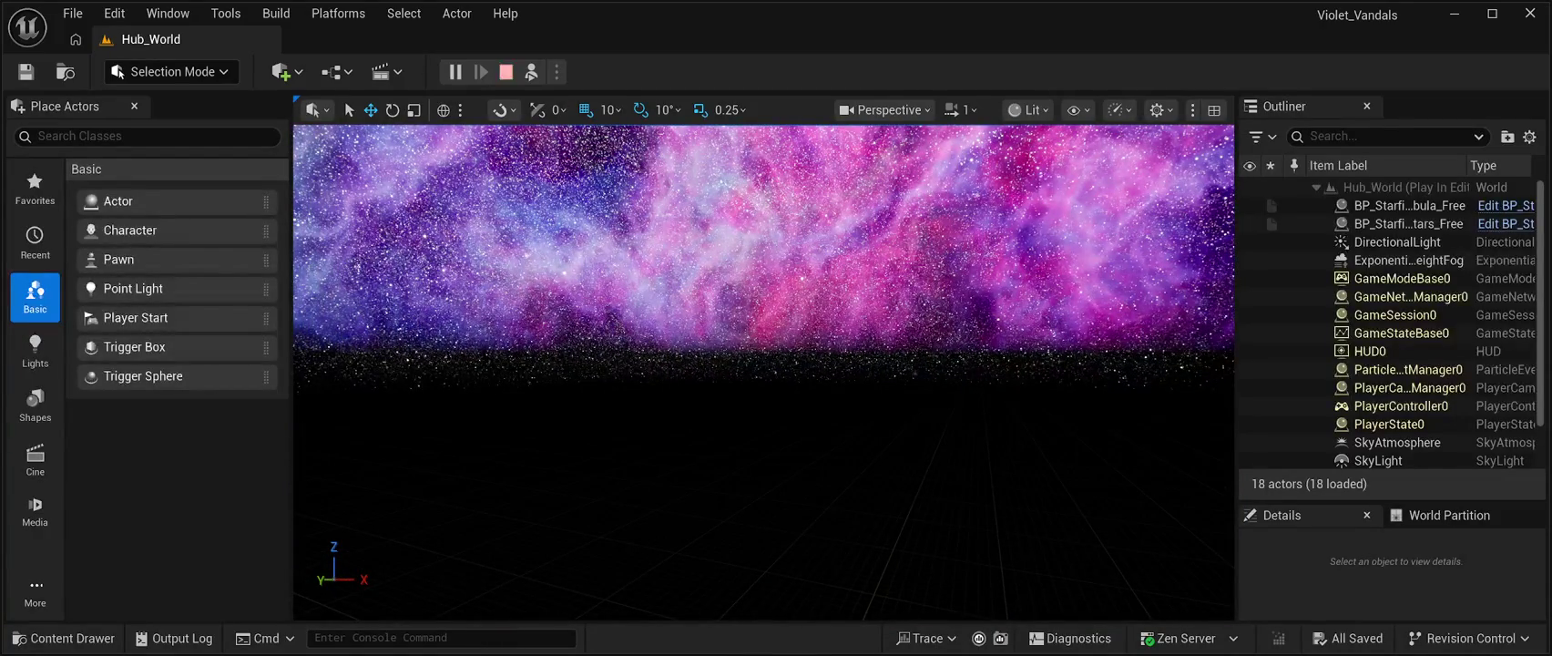
pyautogui.press('Escape')
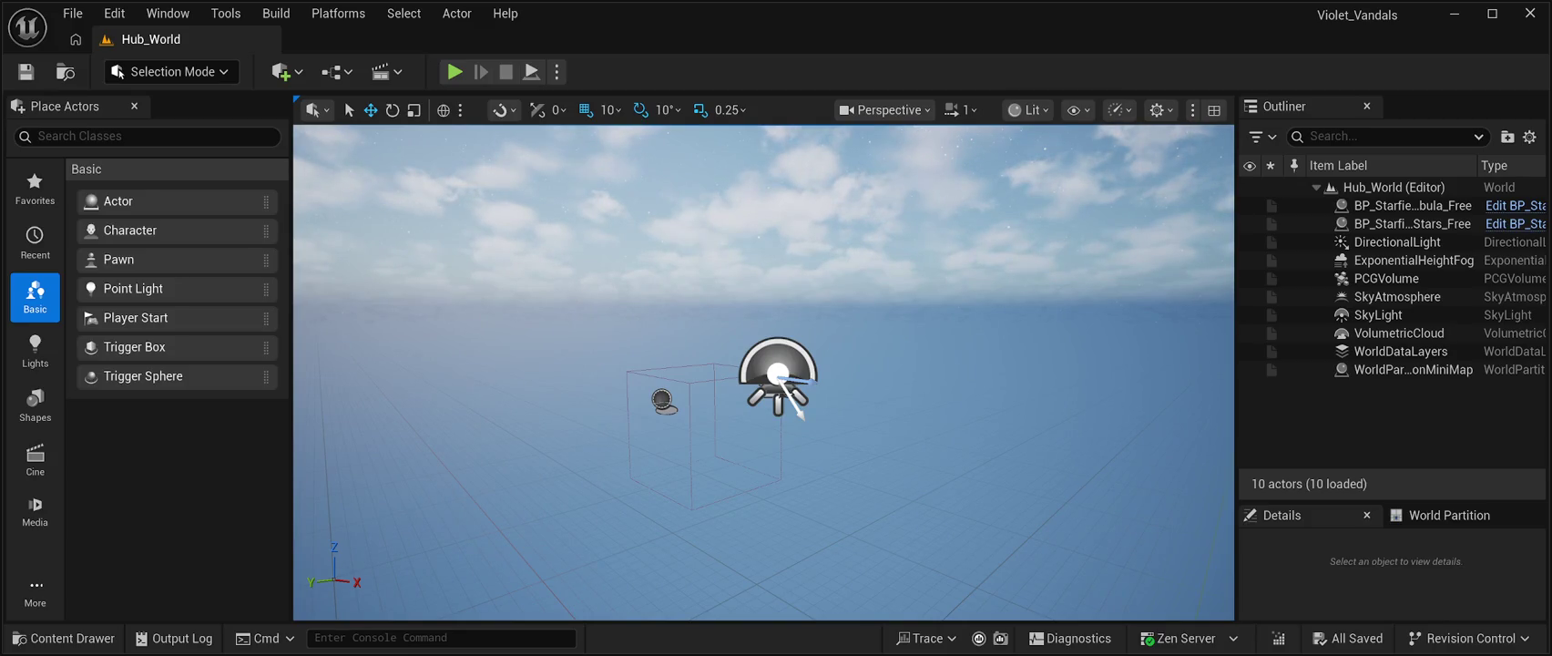
# Select PCGVolume, expand the Details panel to show Transform, and switch to the Scale tool
pyautogui.click(1386, 278)
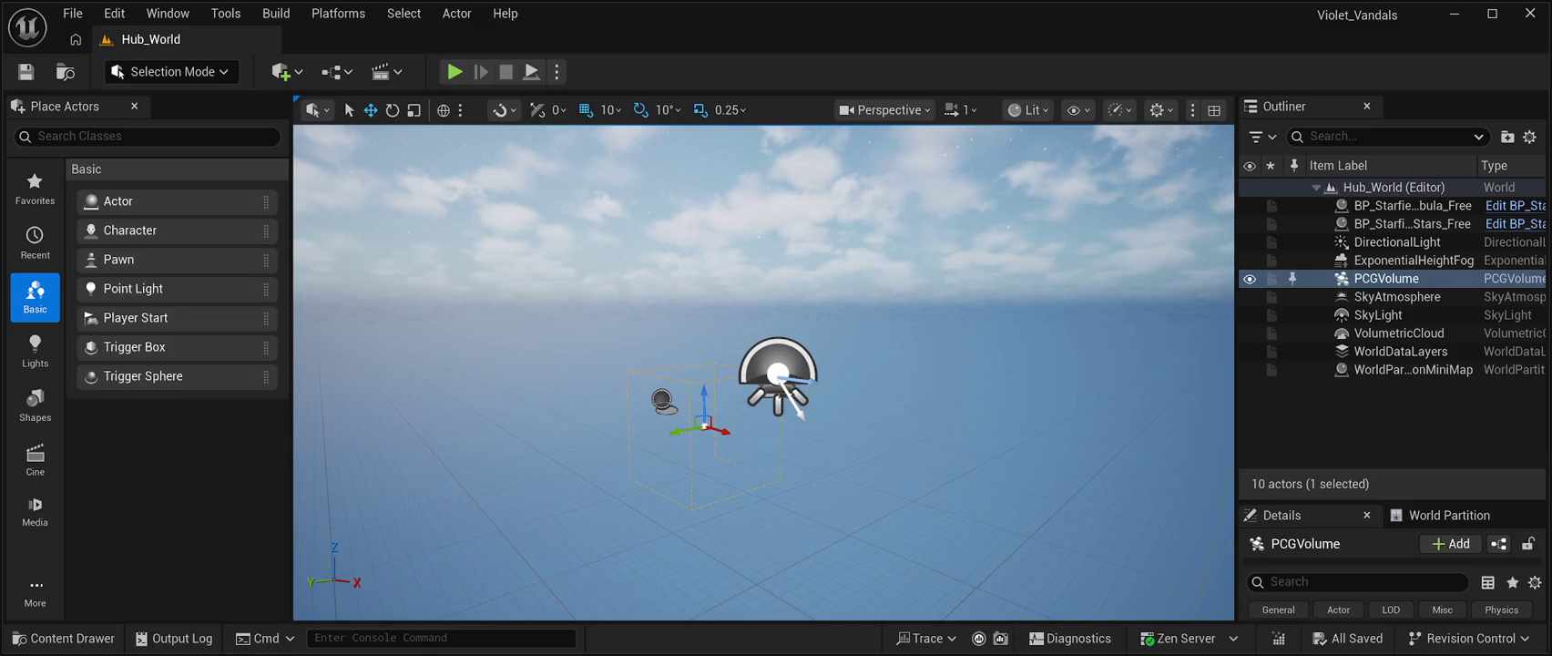
pyautogui.moveTo(1394, 500); pyautogui.dragTo(1393, 260)
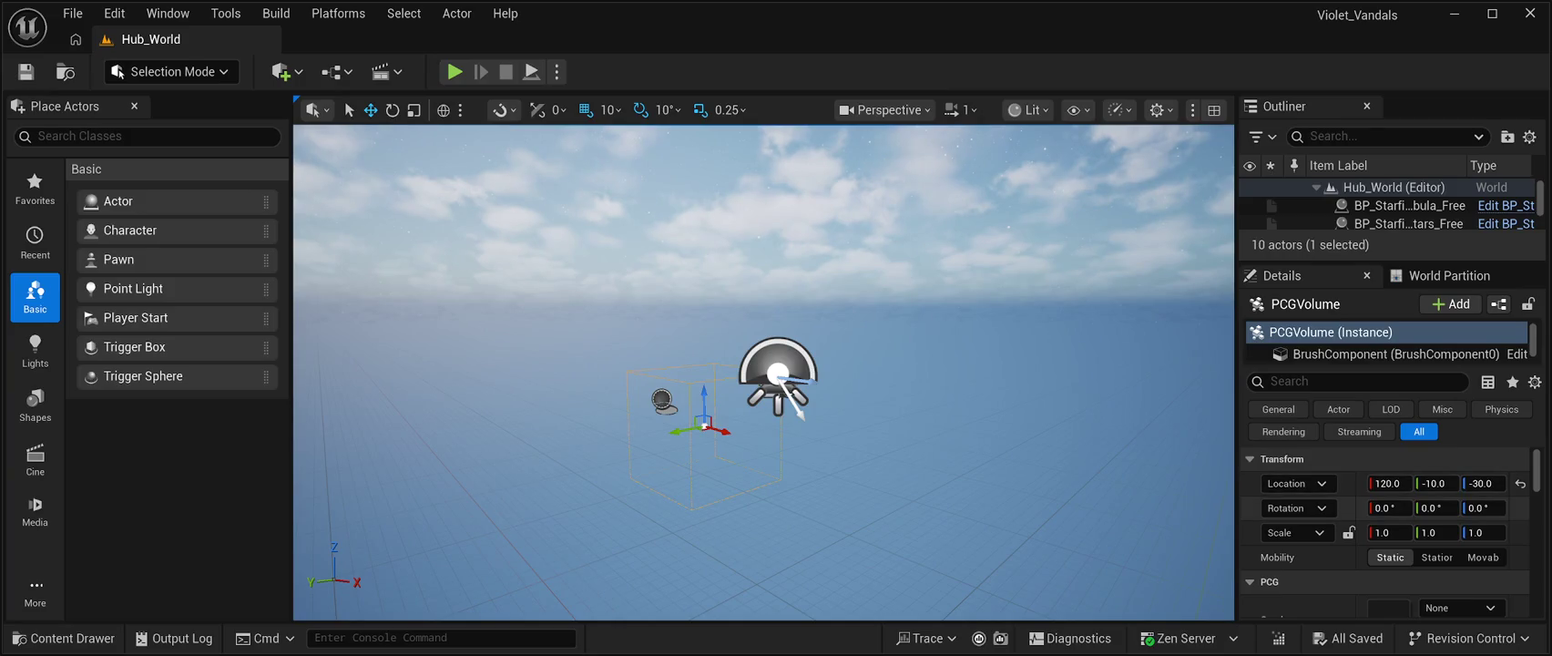
pyautogui.press('r')
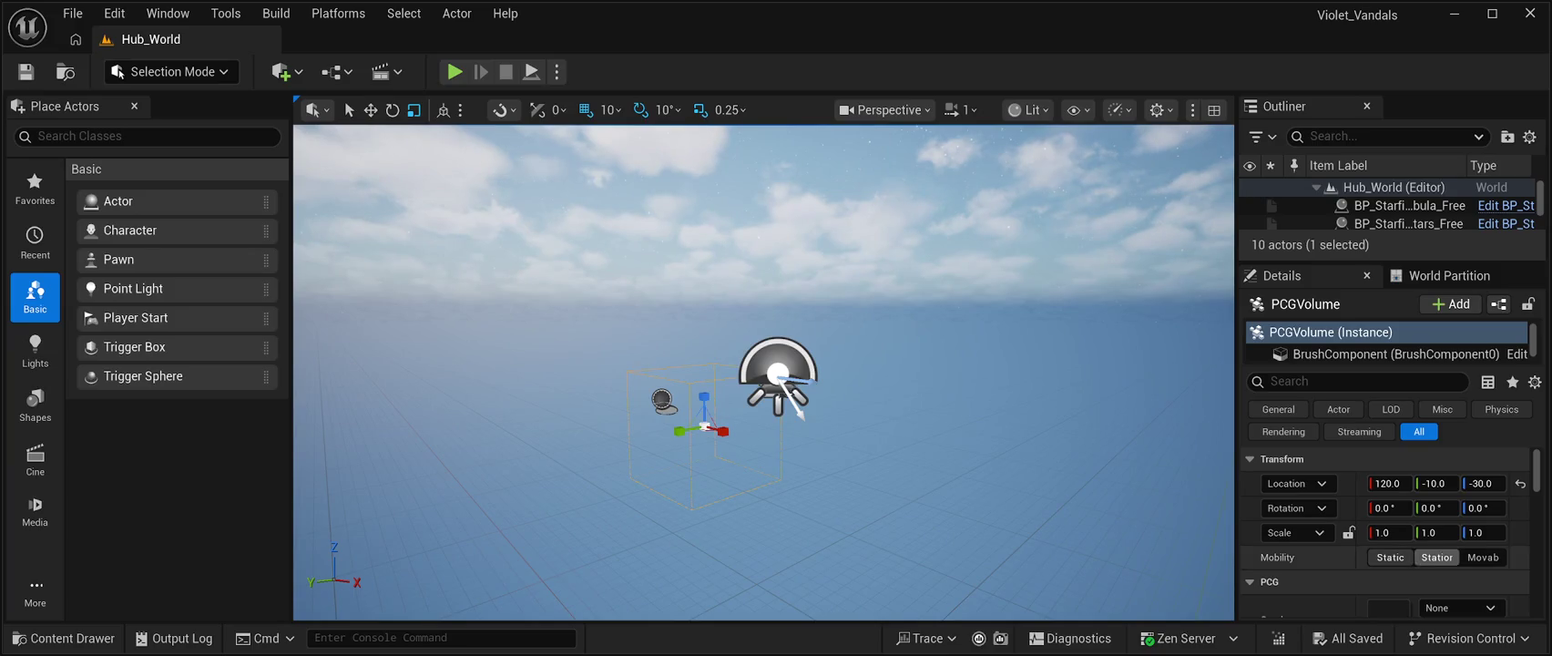
# Enter scale values X 1000, Y 1000, Z 300 for the PCG Volume
pyautogui.click(1389, 532)
pyautogui.write('1000')
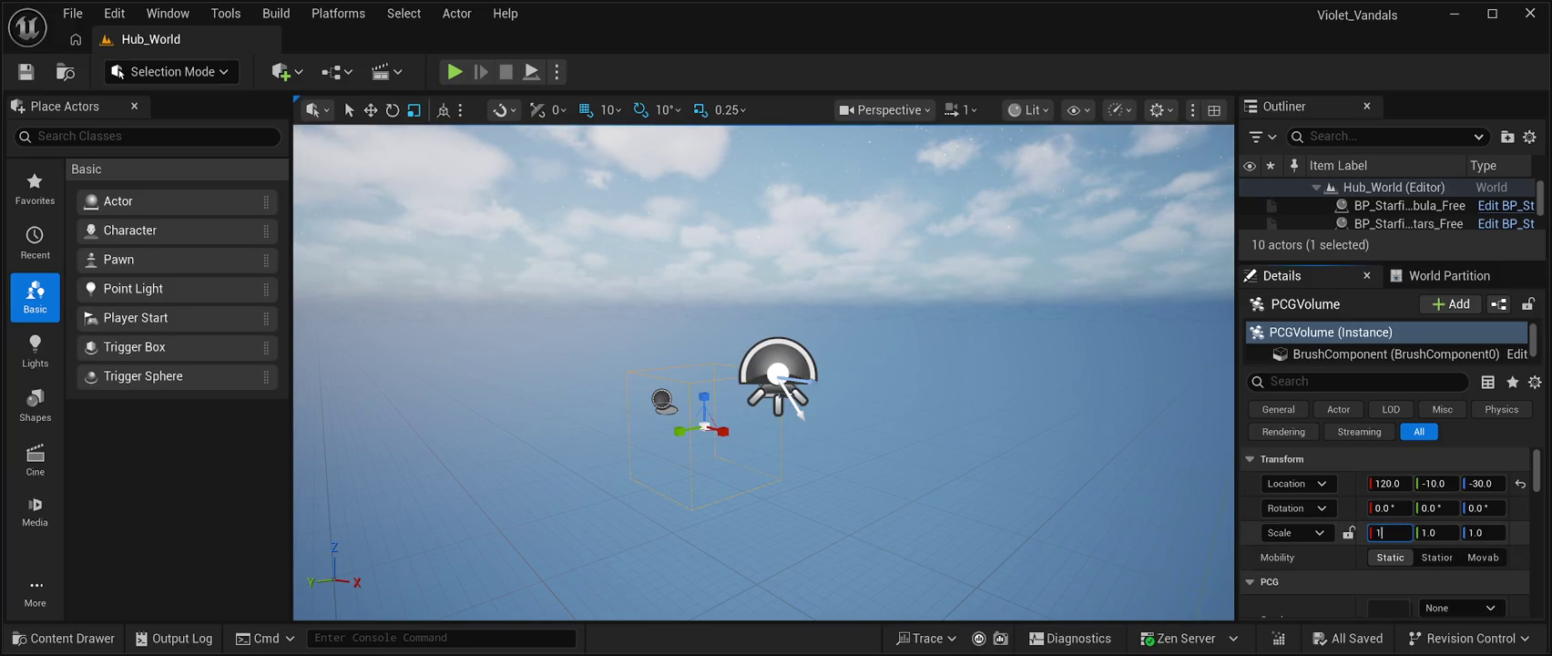
pyautogui.press('Tab')
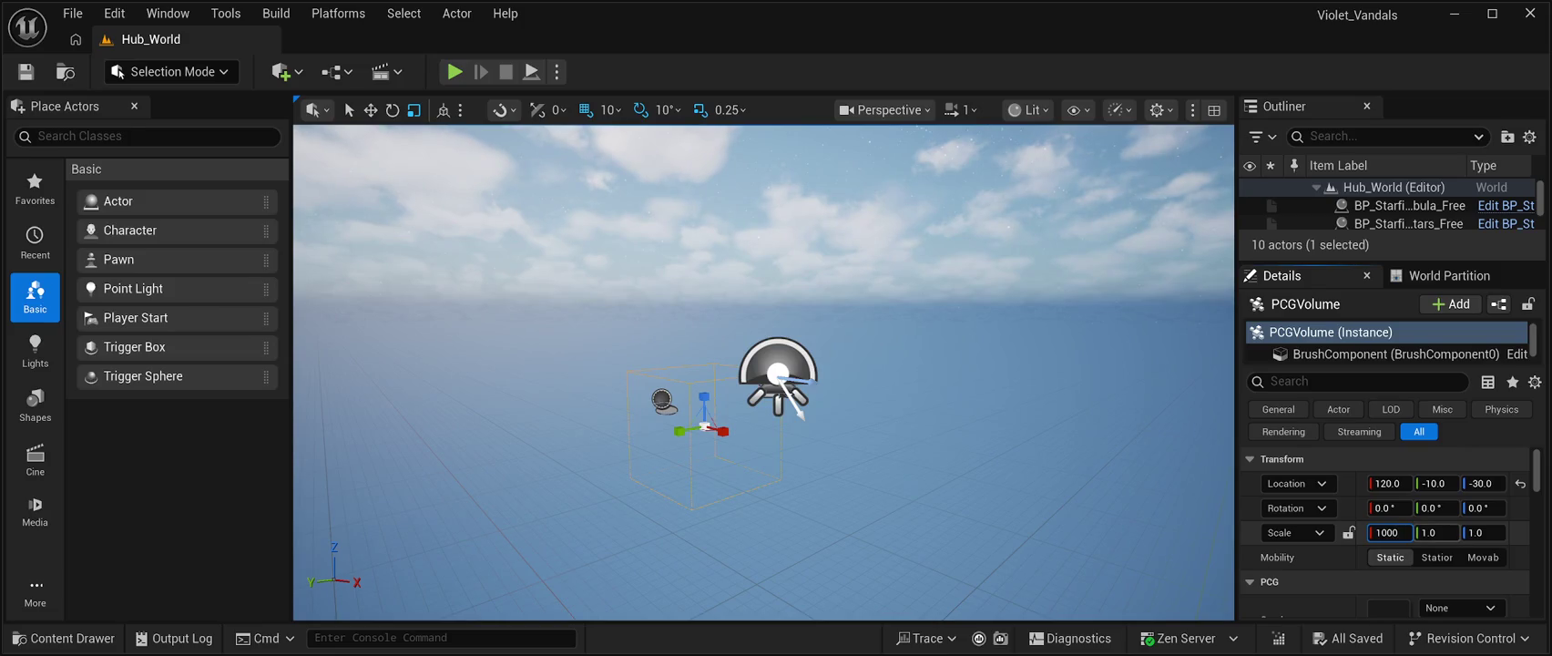
pyautogui.write('1000')
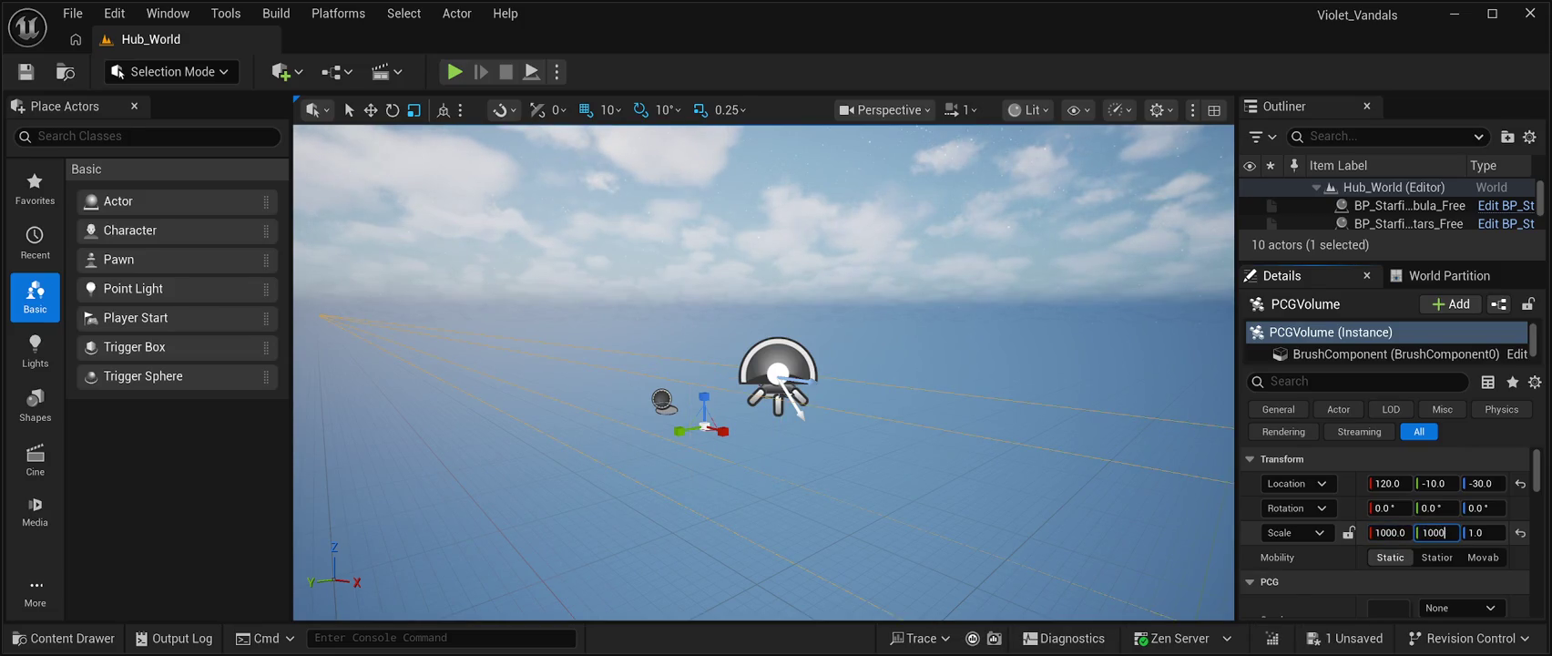
pyautogui.press('Tab')
pyautogui.write('300')
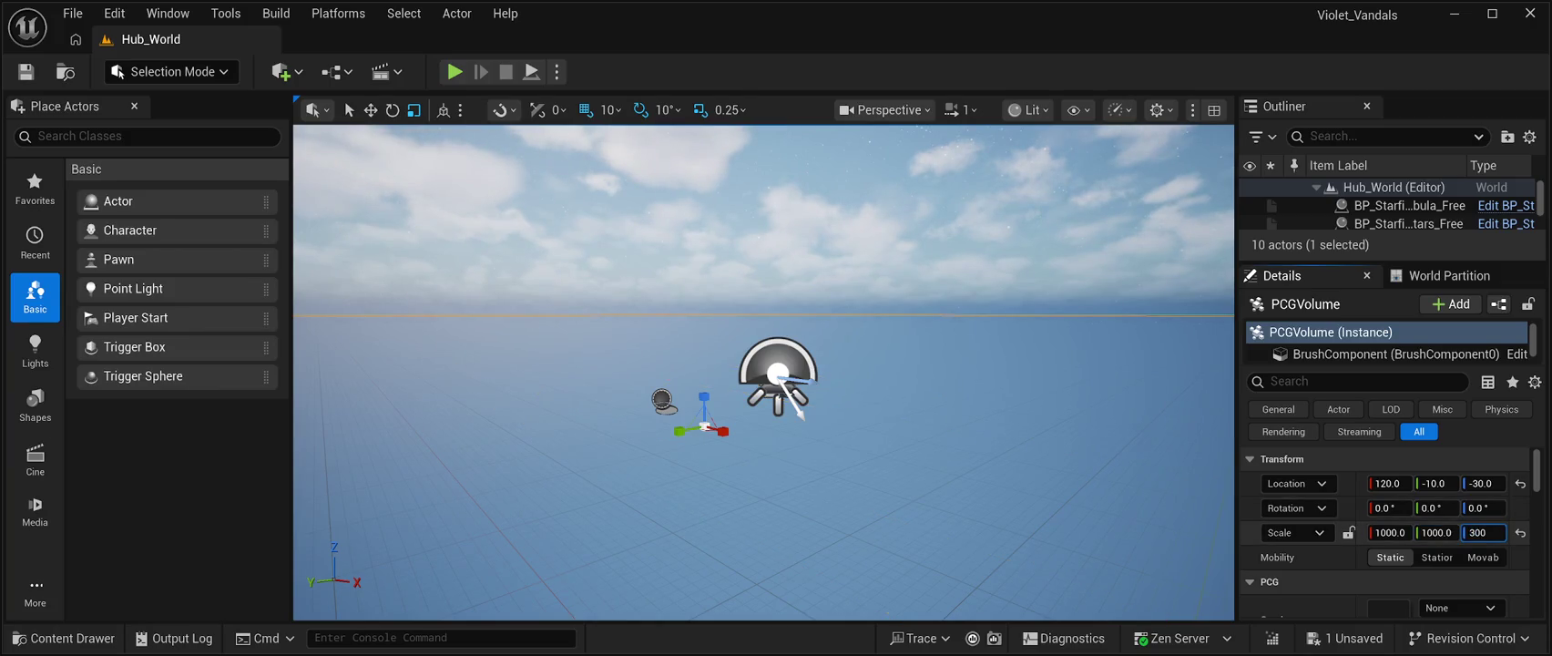
pyautogui.press('Return')
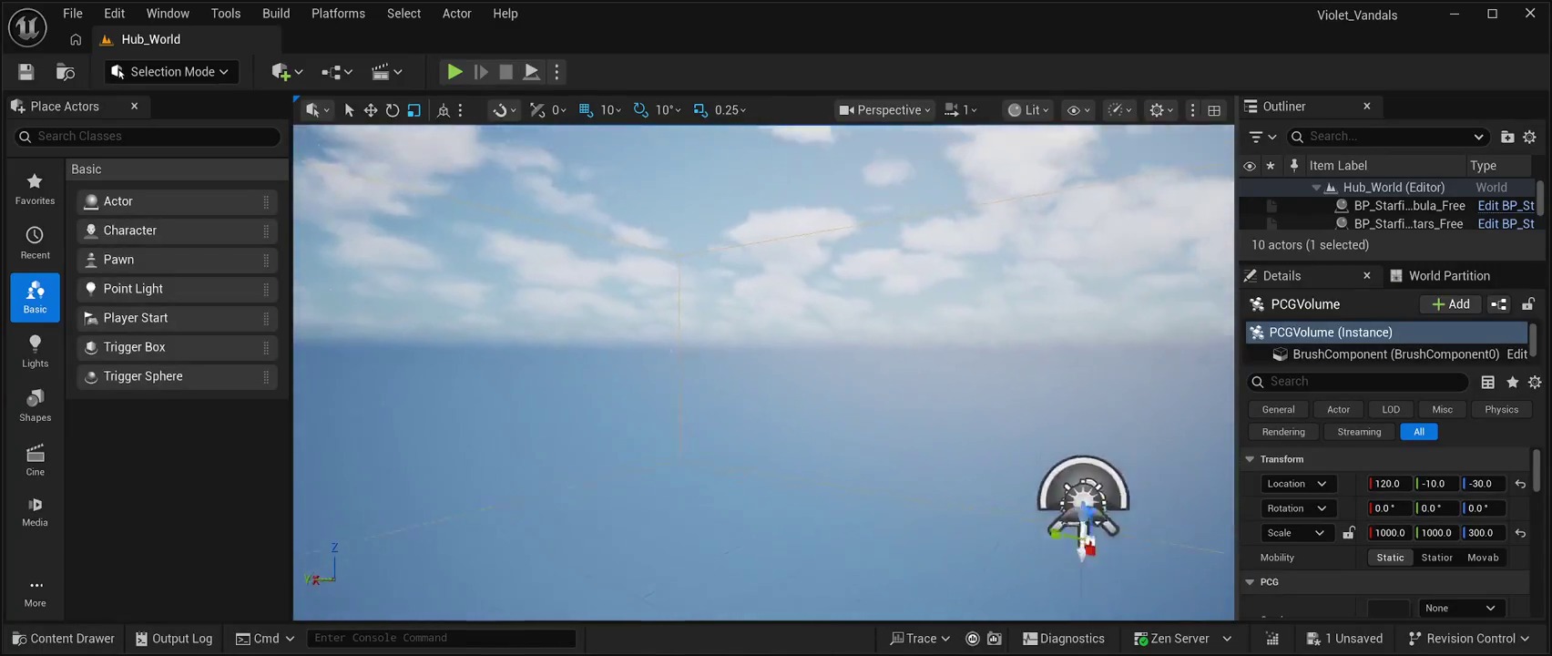
# Set the volume's Z location to 0.0 and orbit to view the enlarged box
pyautogui.click(1483, 483)
pyautogui.write('0.0')
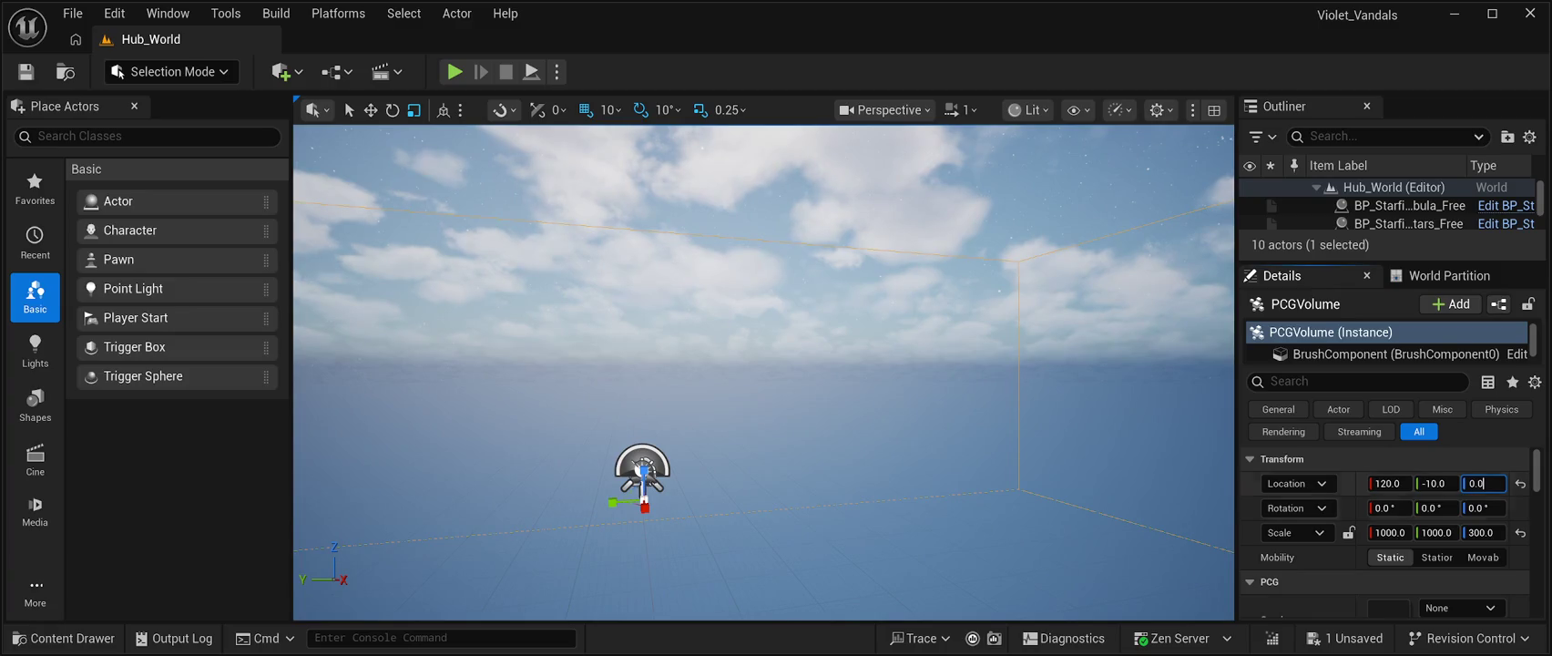
pyautogui.press('Return')
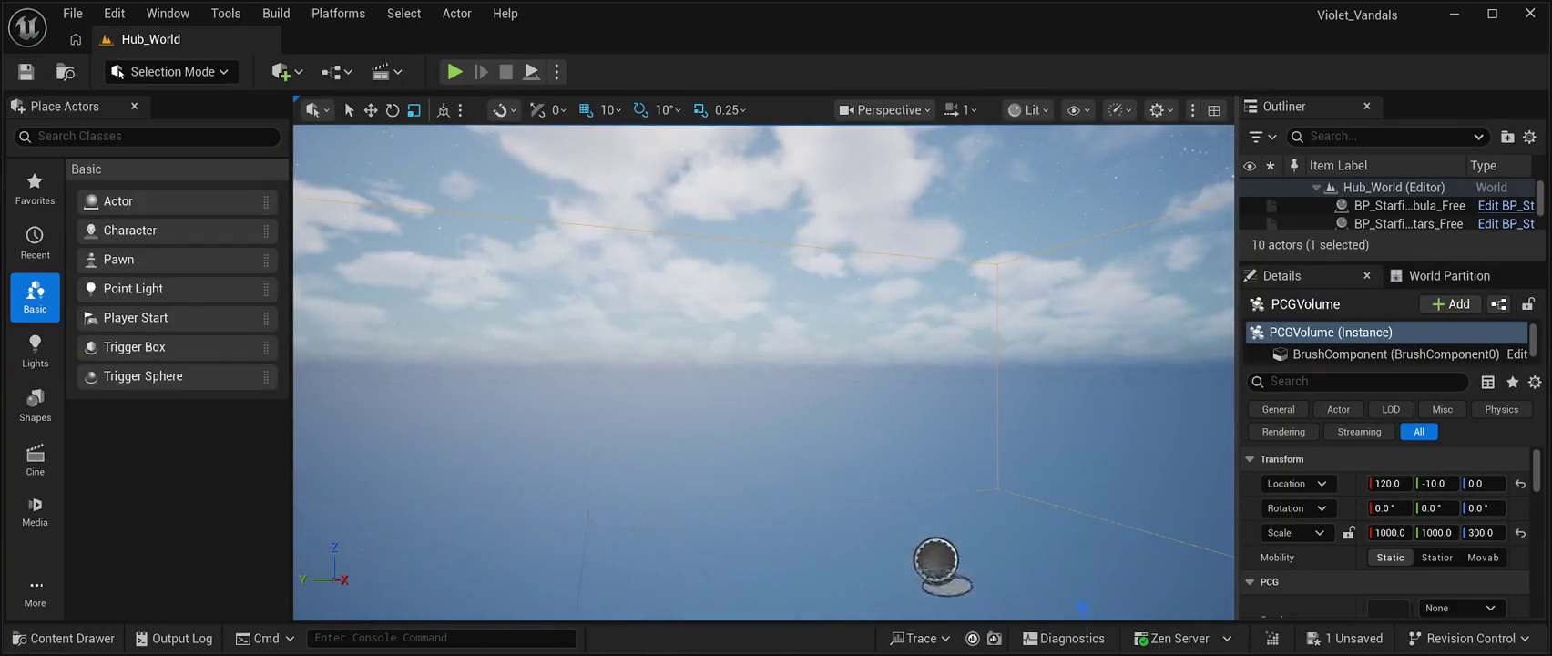
pyautogui.moveTo(763, 371)
pyautogui.mouseDown()
pyautogui.moveTo(672, 364)
pyautogui.moveTo(685, 411)
pyautogui.moveTo(692, 357)
pyautogui.moveTo(695, 381)
pyautogui.moveTo(728, 364)
pyautogui.moveTo(723, 384)
pyautogui.mouseUp()
pyautogui.scroll(3, 723, 376)
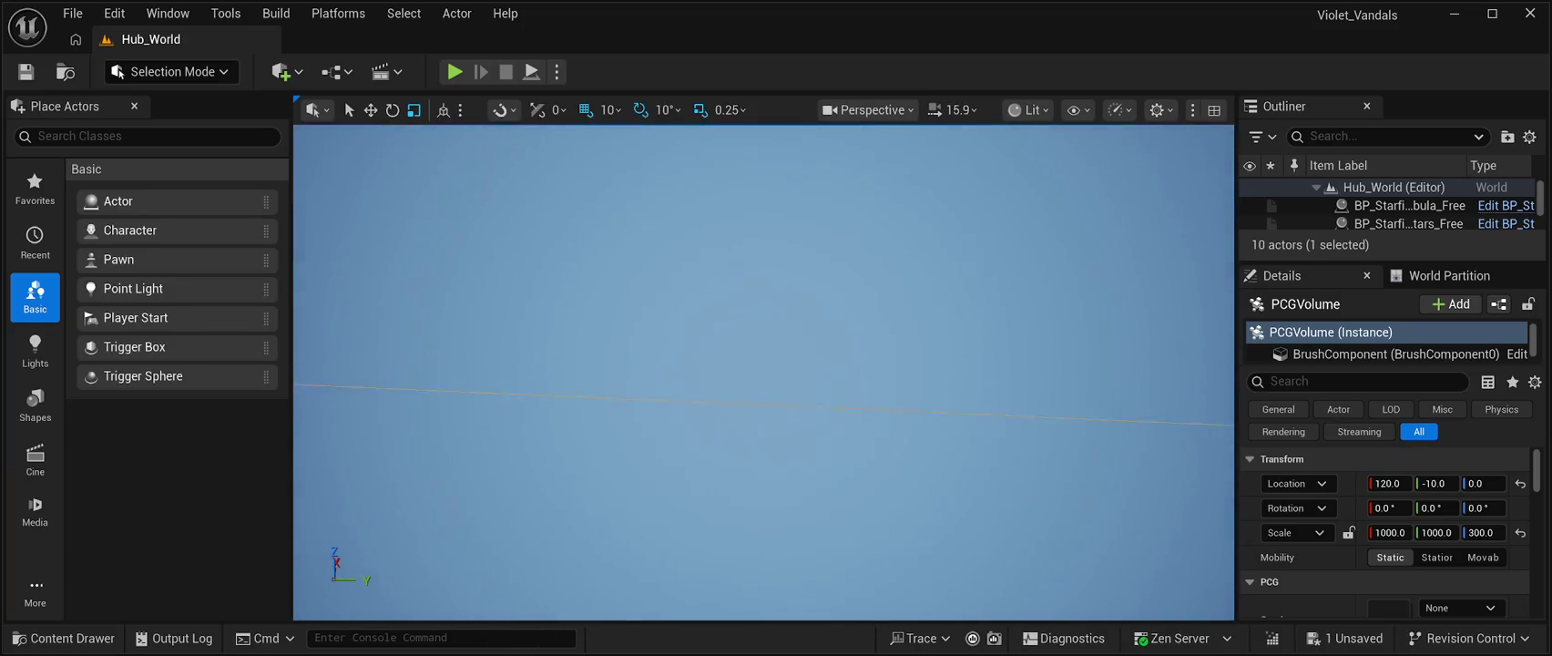
pyautogui.moveTo(724, 385); pyautogui.dragTo(723, 374)
pyautogui.scroll(-5, 723, 373)
pyautogui.scroll(-1, 723, 374)
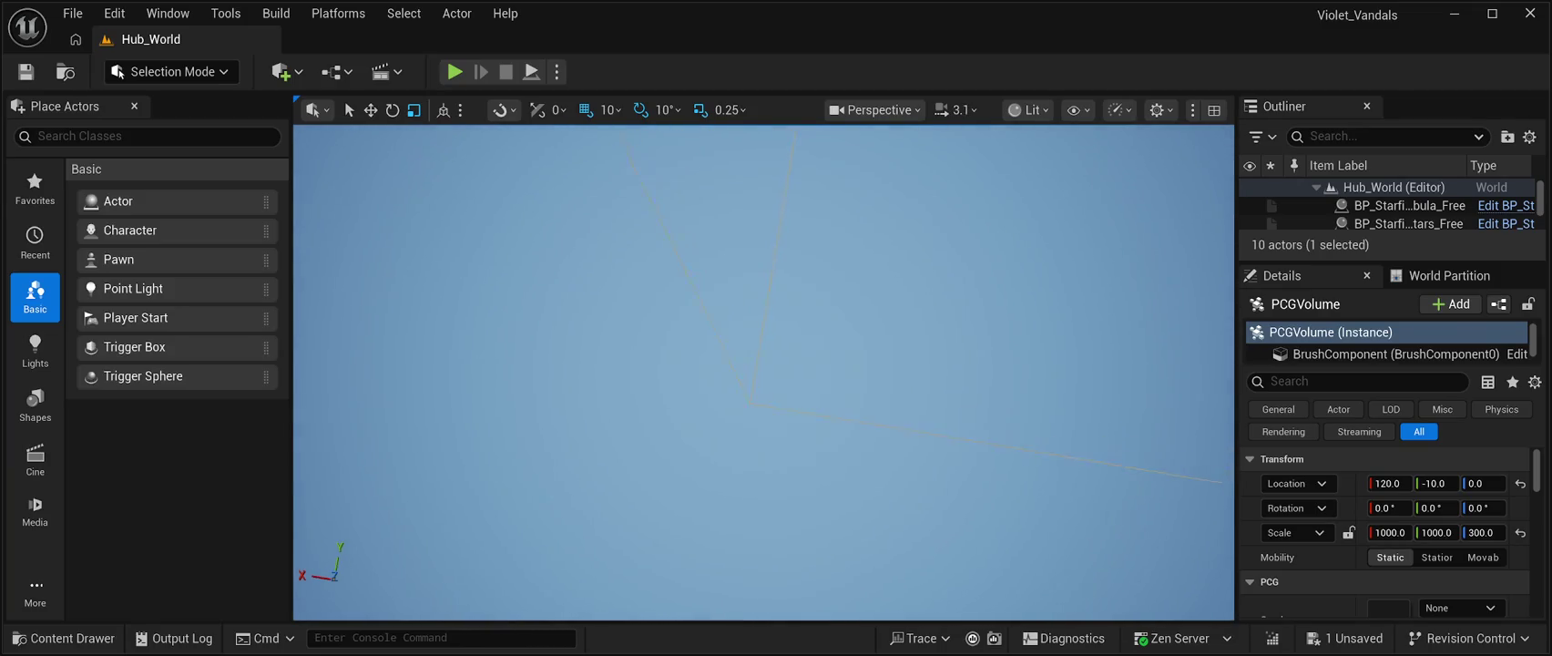
pyautogui.moveTo(723, 373); pyautogui.dragTo(724, 373)
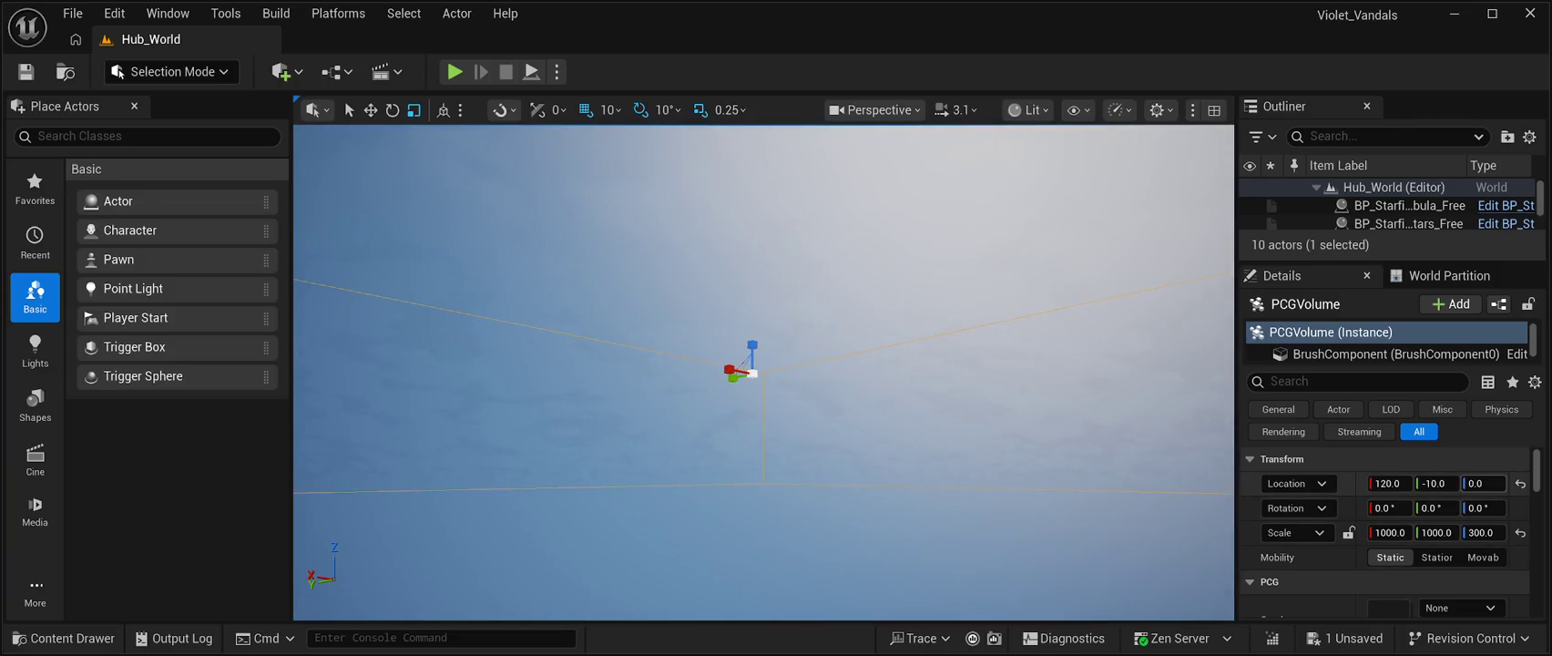
# Reset the volume's location to 0, 0, 0 and frame it in the viewport
pyautogui.click(1520, 483)
pyautogui.moveTo(723, 374); pyautogui.dragTo(724, 373)
pyautogui.scroll(3, 723, 373)
pyautogui.scroll(2, 723, 374)
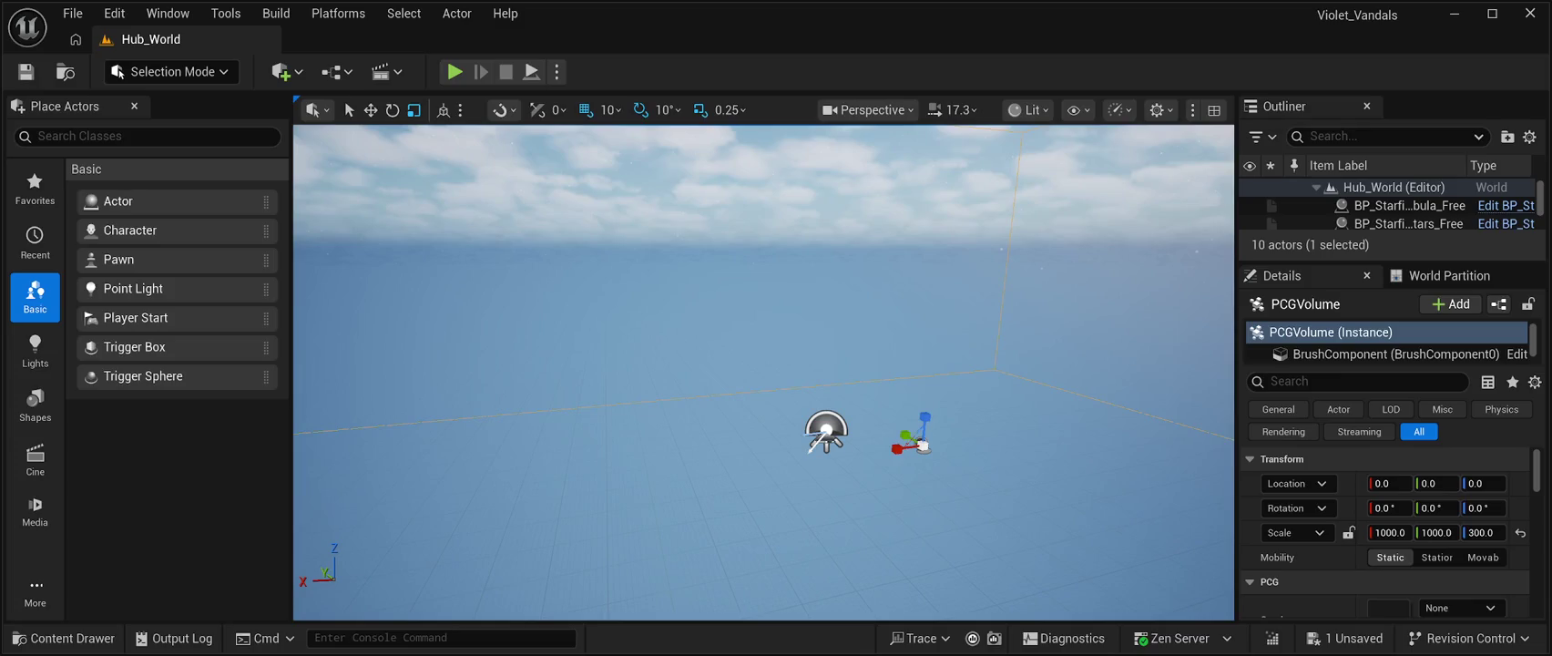
# Set the PCG Volume's Location Z to 5000 and focus the viewport on it
pyautogui.click(1483, 483)
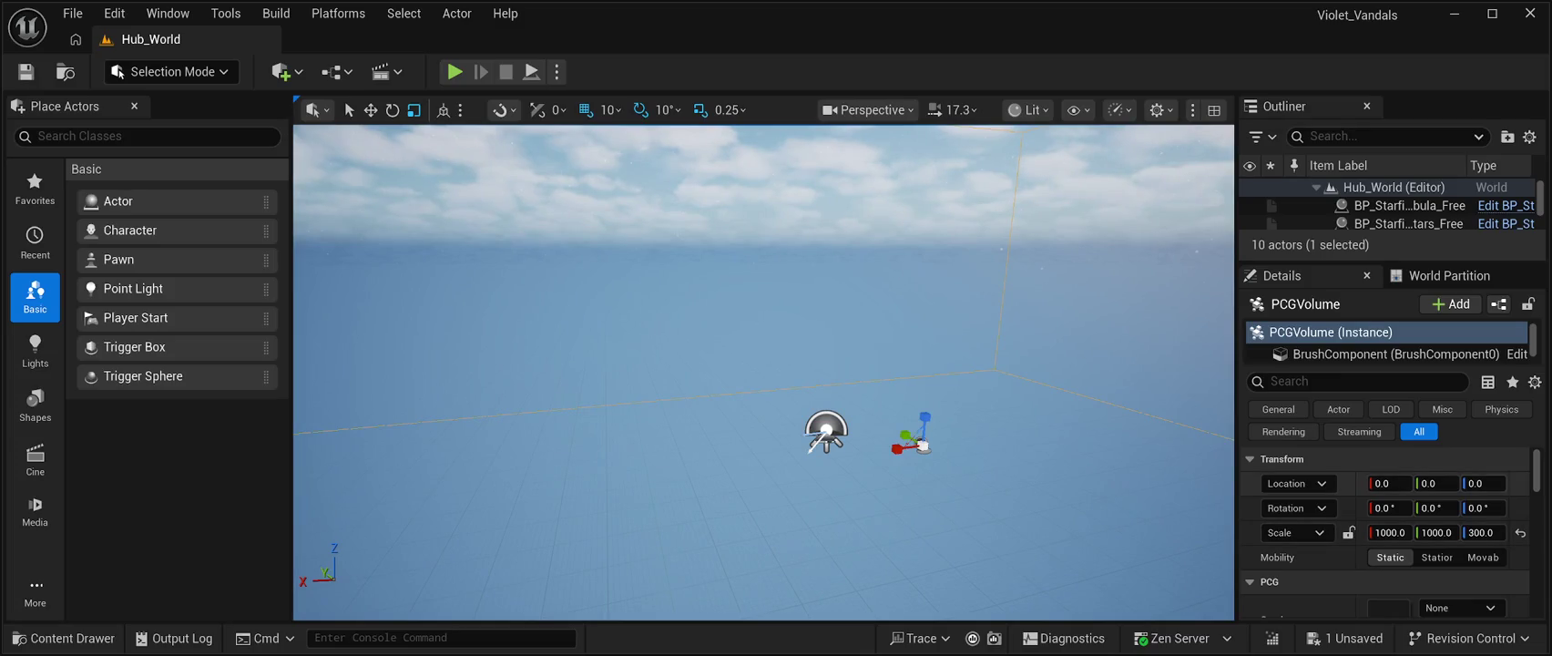
pyautogui.write('5000')
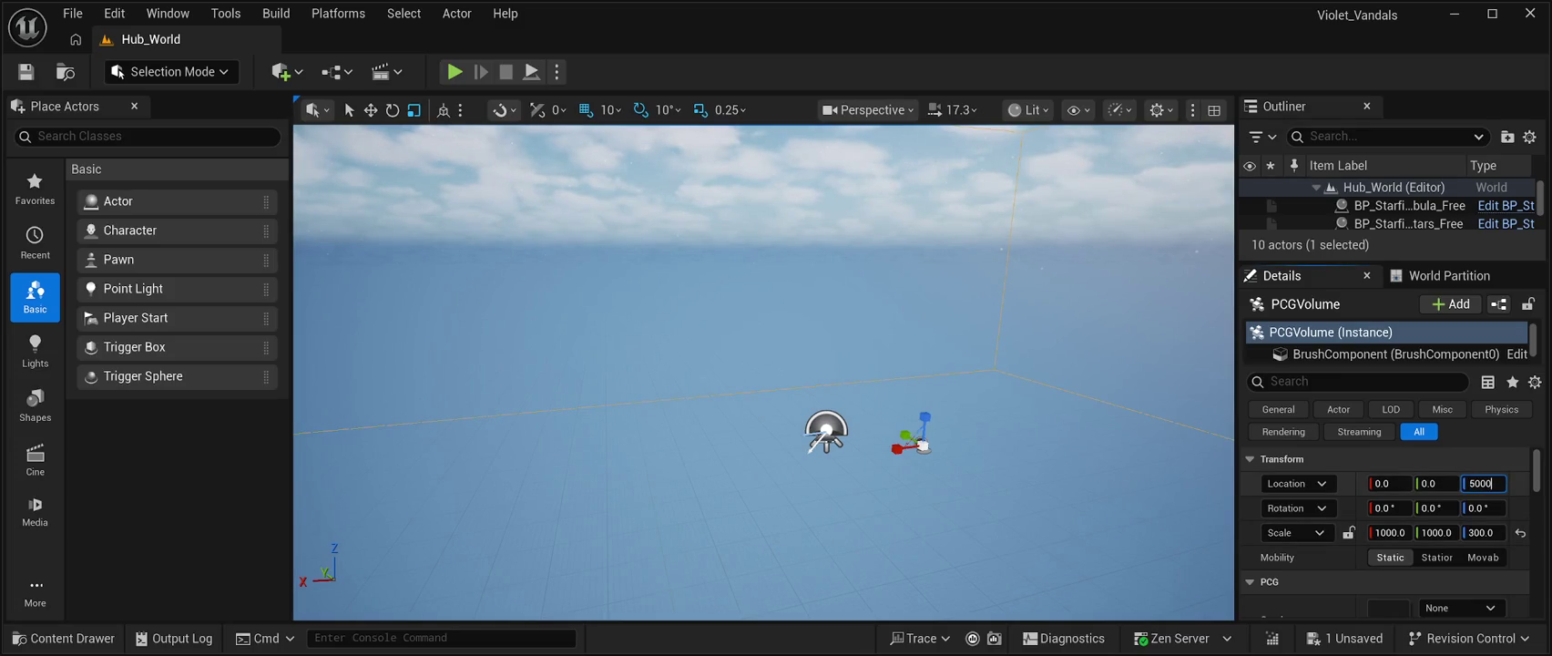
pyautogui.press('Return')
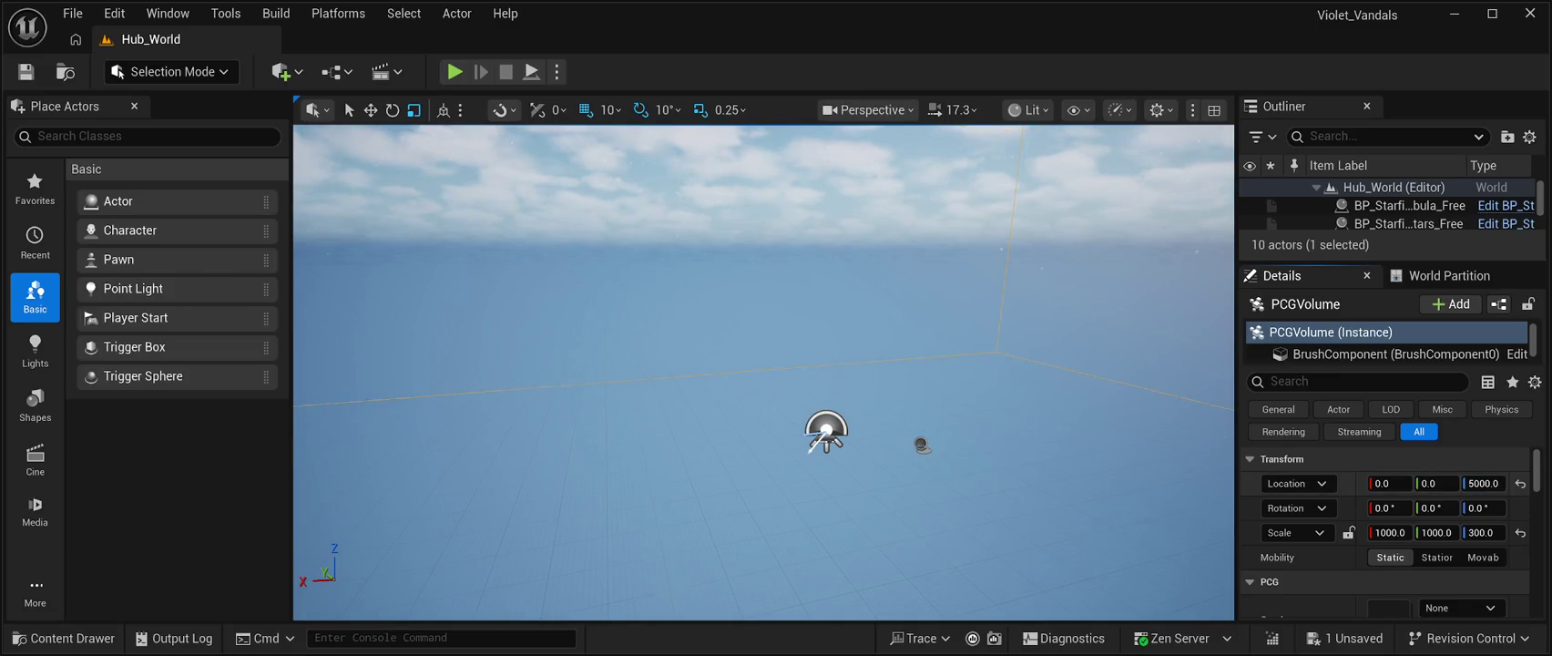
pyautogui.press('f')
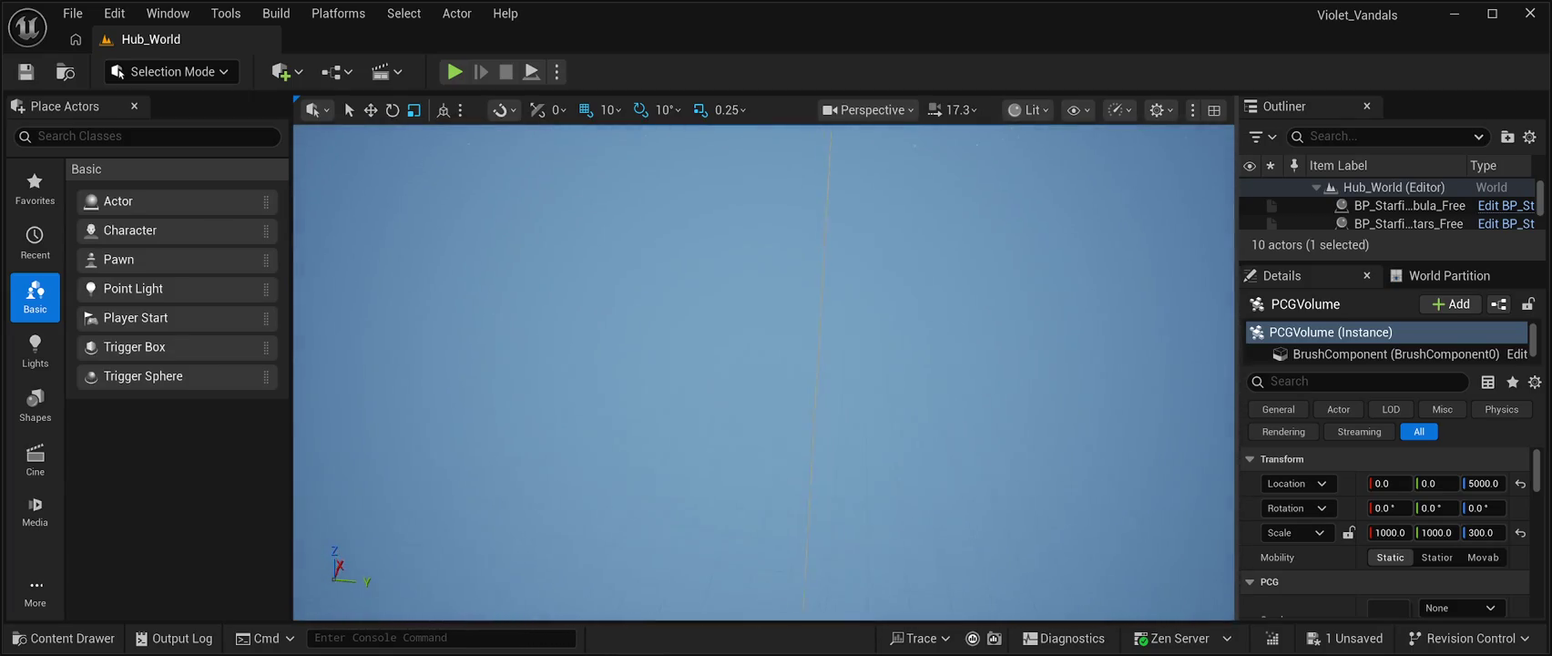
# Change the PCG Volume's Location Z from 5000 to 10000
pyautogui.click(1483, 483)
pyautogui.write('10000')
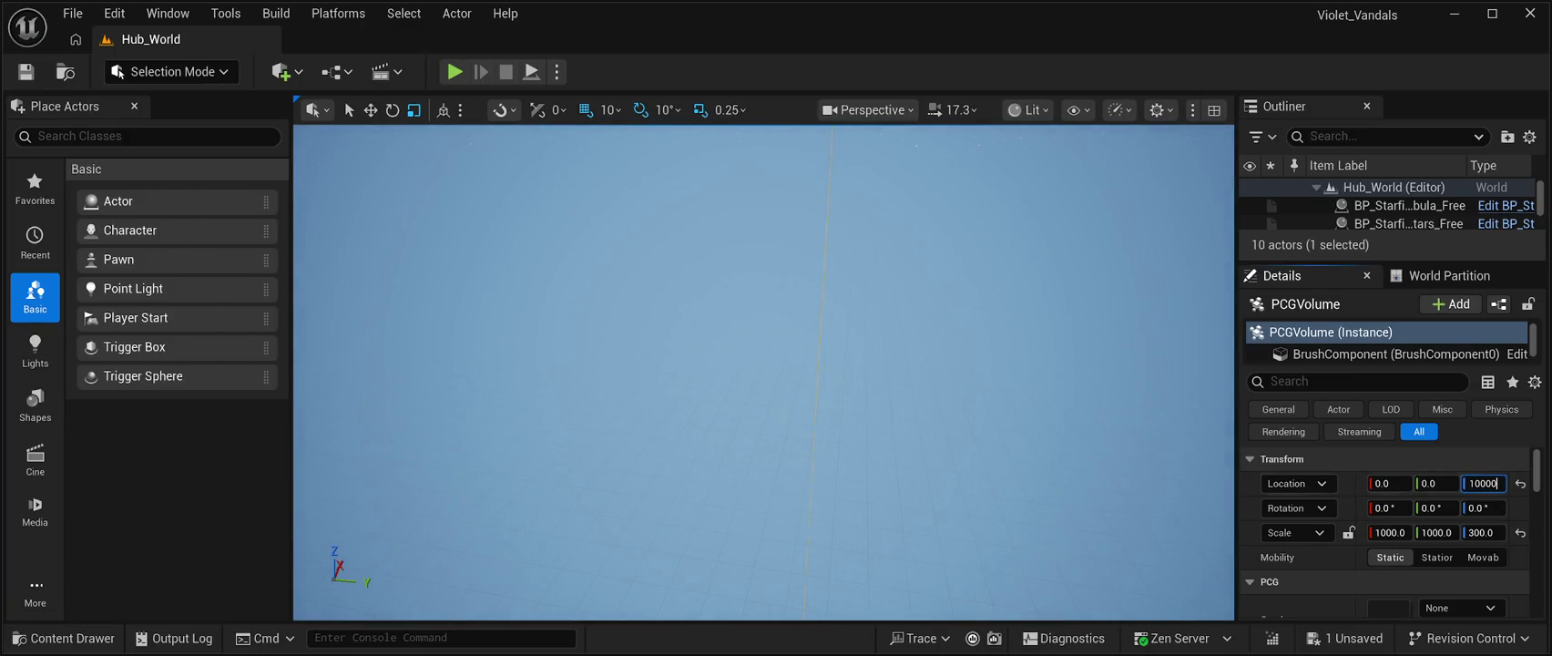
pyautogui.press('Return')
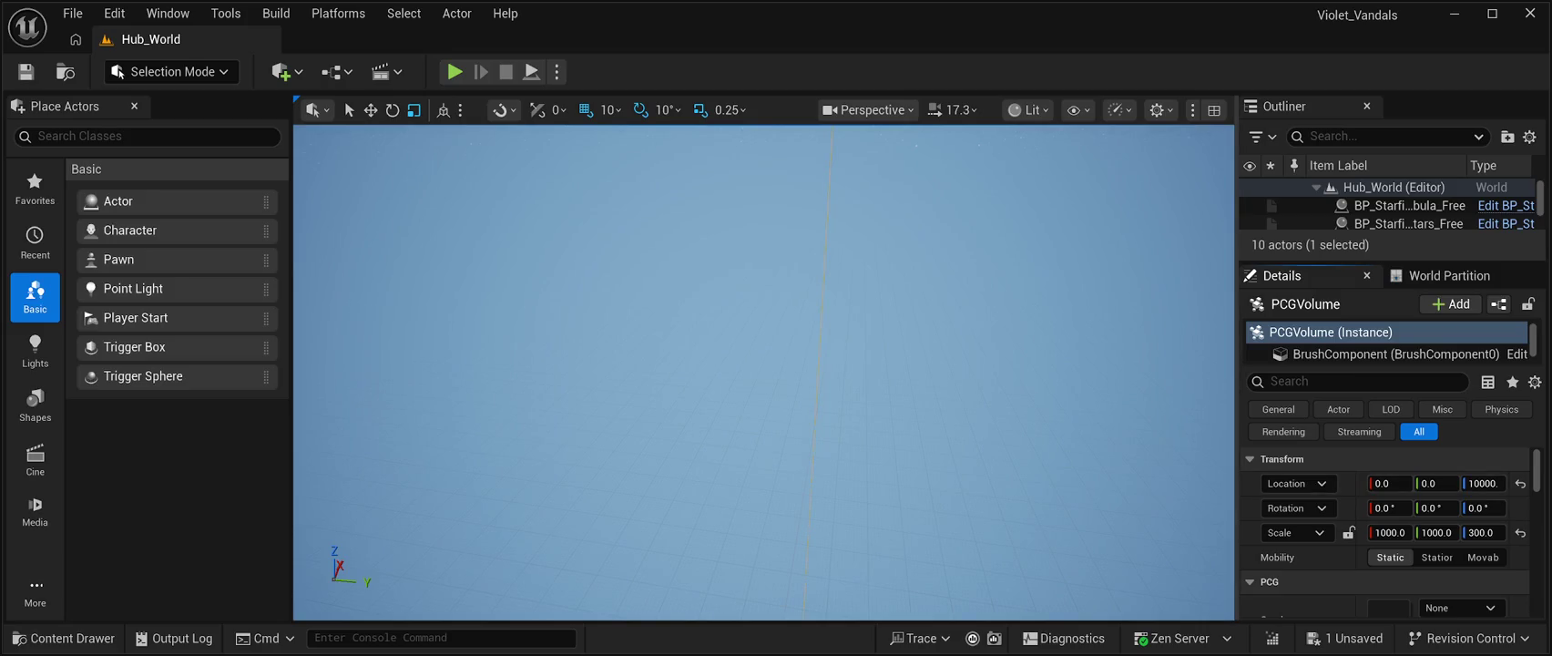
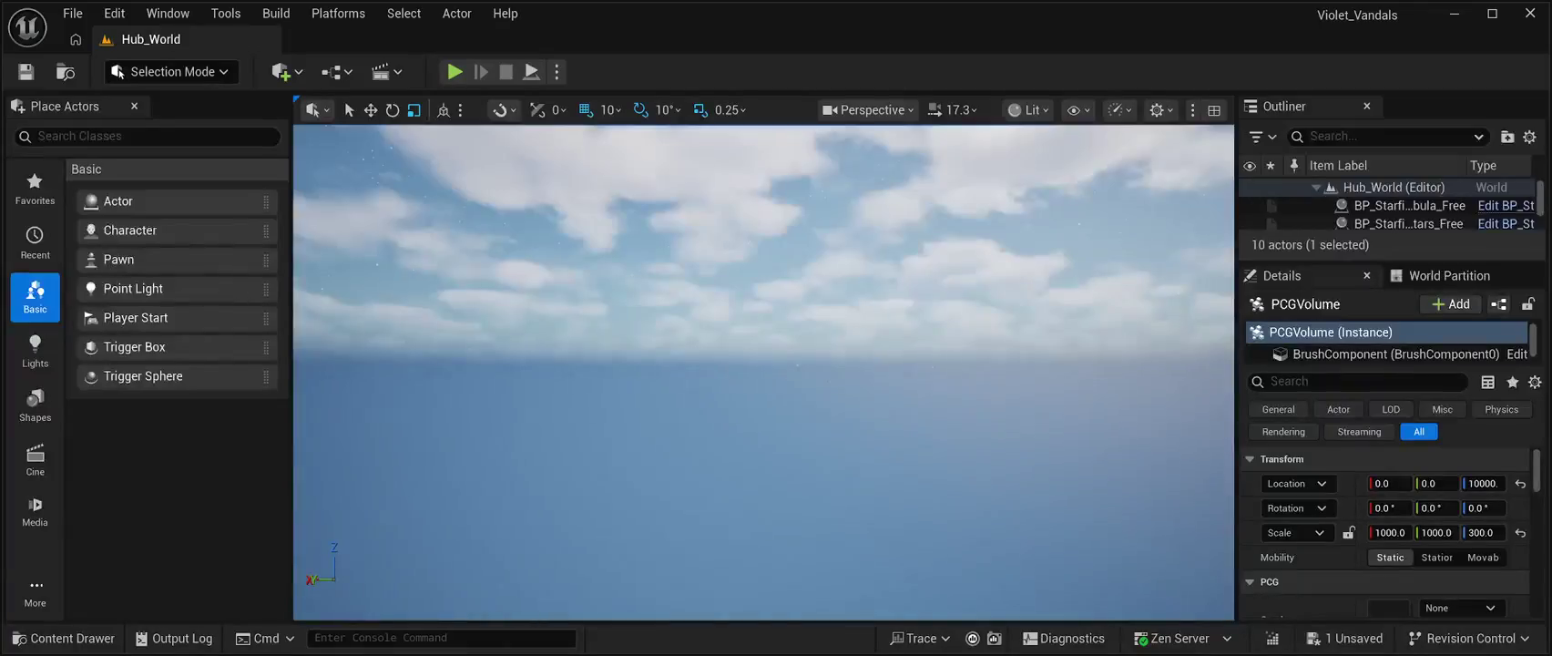
# Run a brief play test, then expand the Outliner to list all ten actors
pyautogui.hotkey('alt', 'p')
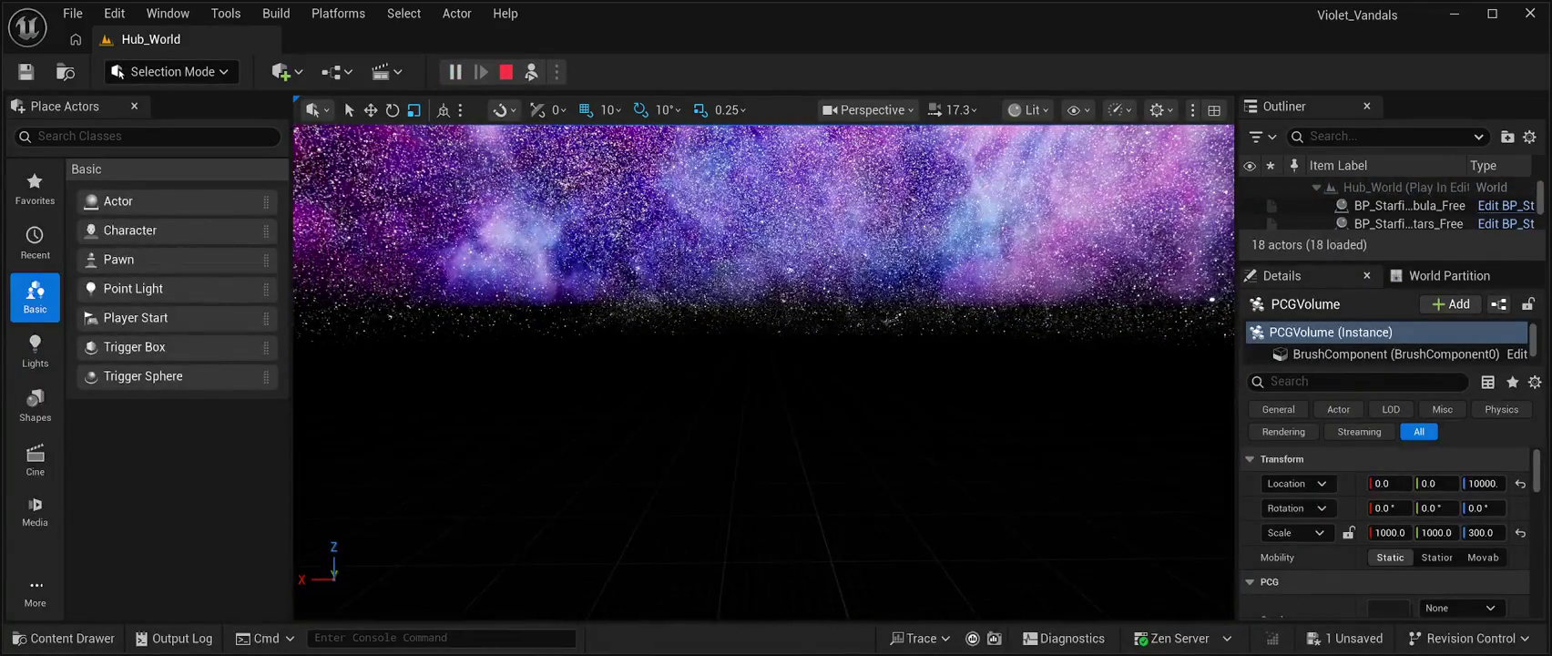
pyautogui.press('Escape')
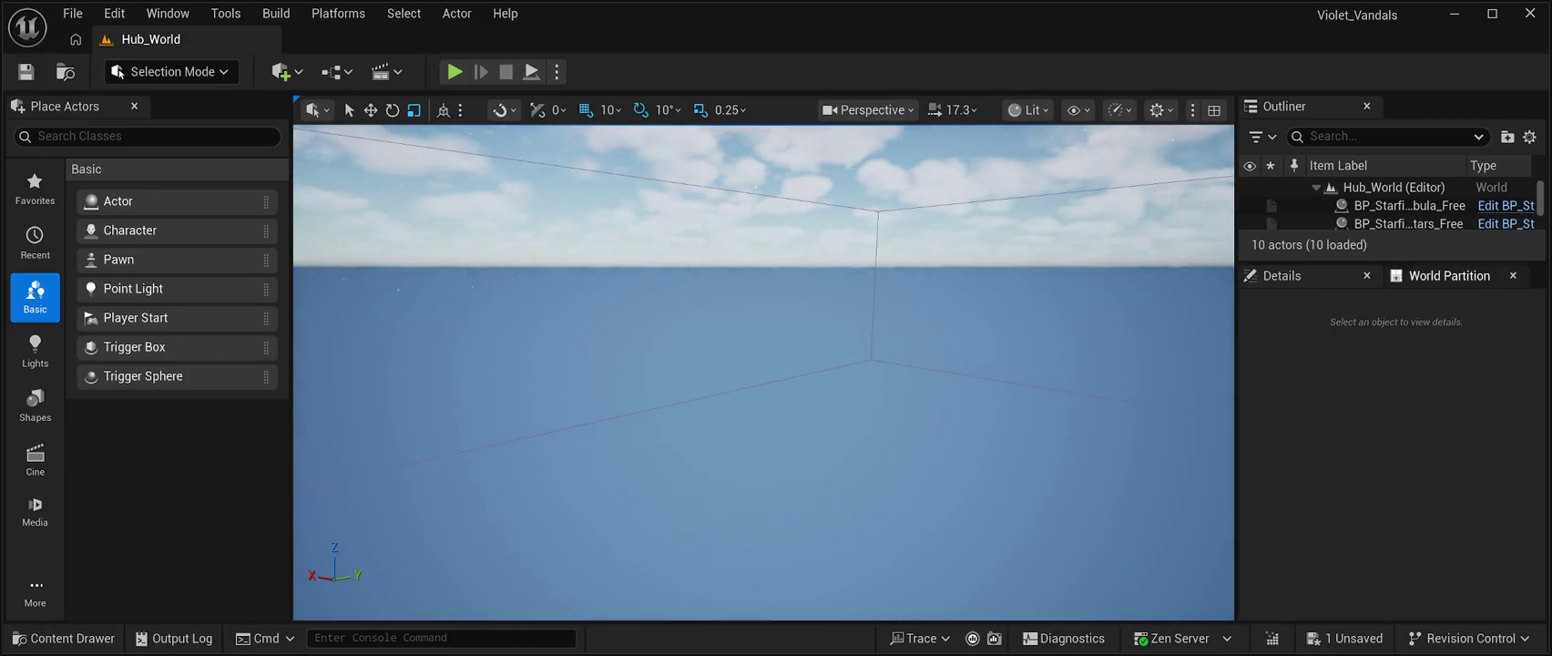
pyautogui.moveTo(1394, 262); pyautogui.dragTo(1393, 469)
# Select PCGVolume, save Hub_World, and frame the volume in the viewport
pyautogui.click(1387, 277)
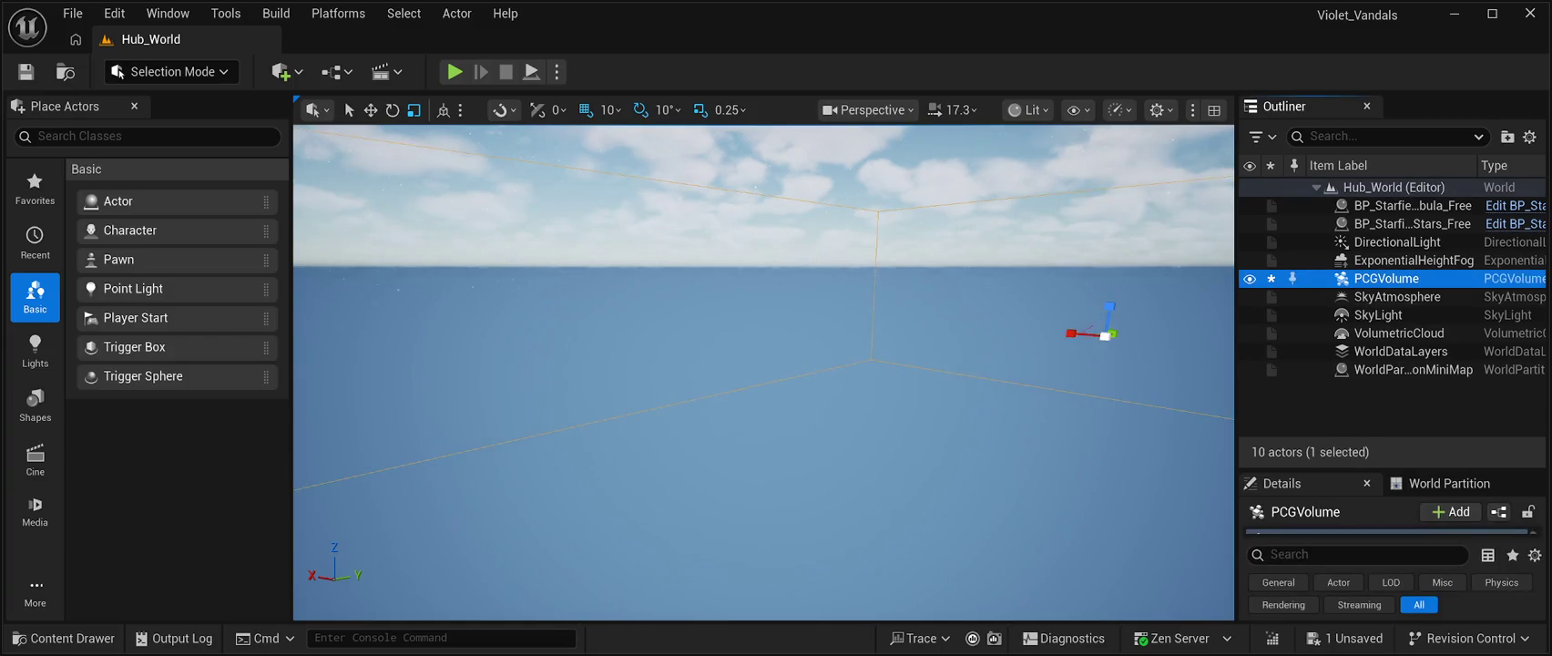
pyautogui.hotkey('ctrl', 's')
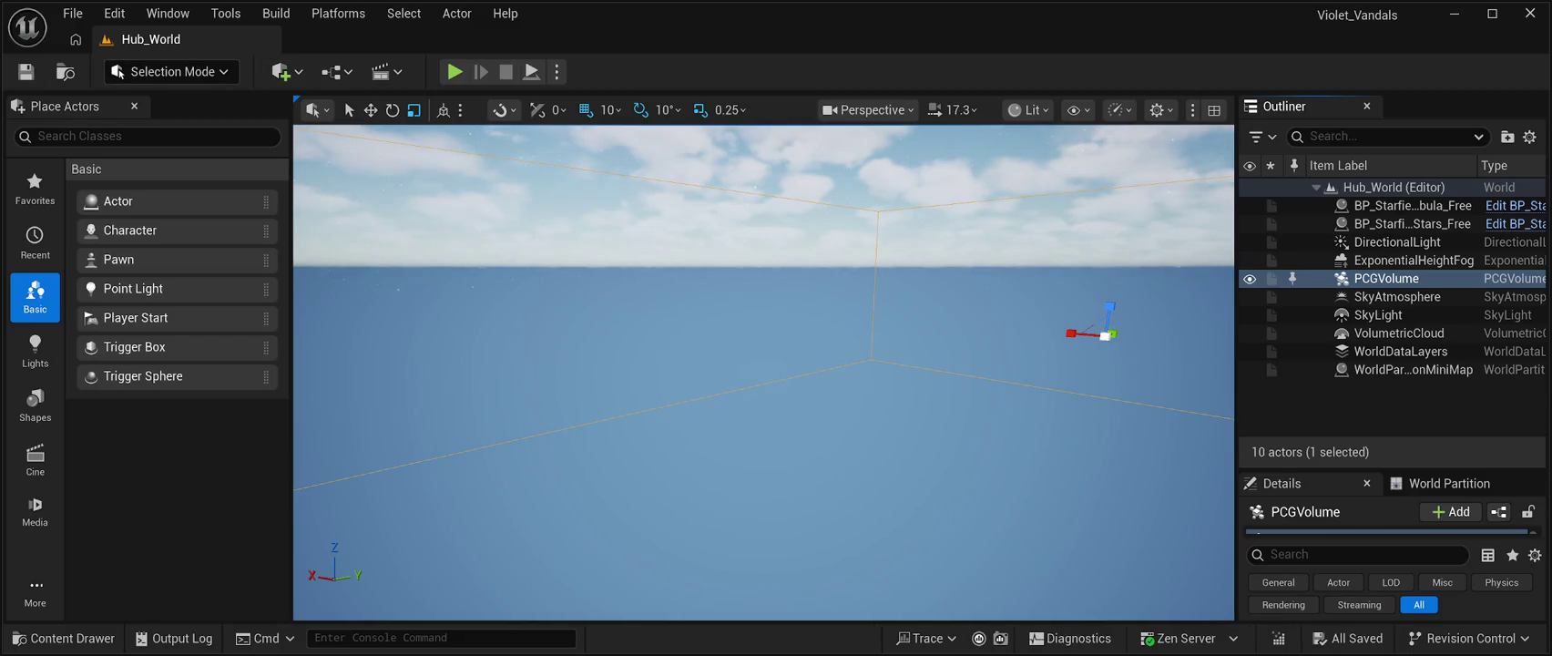
pyautogui.press('f')
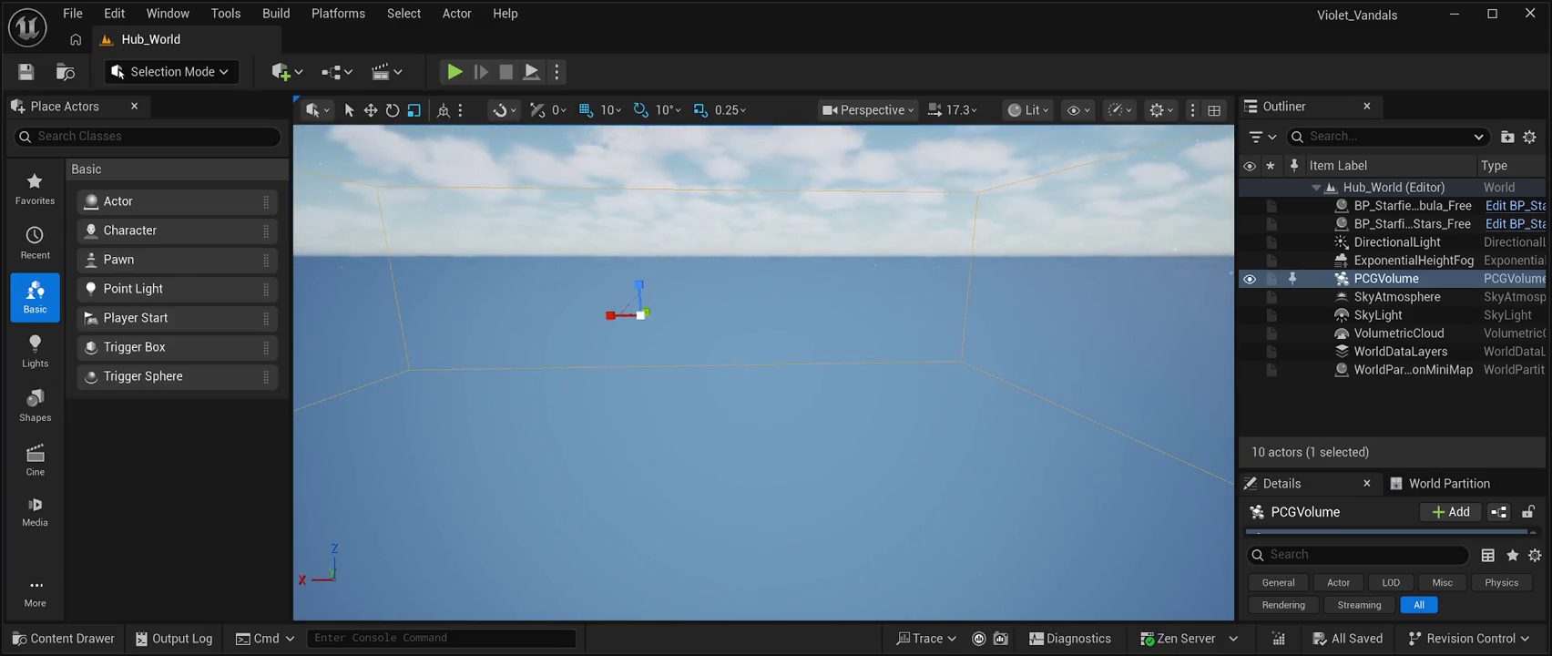
pyautogui.hotkey('alt', 'p')
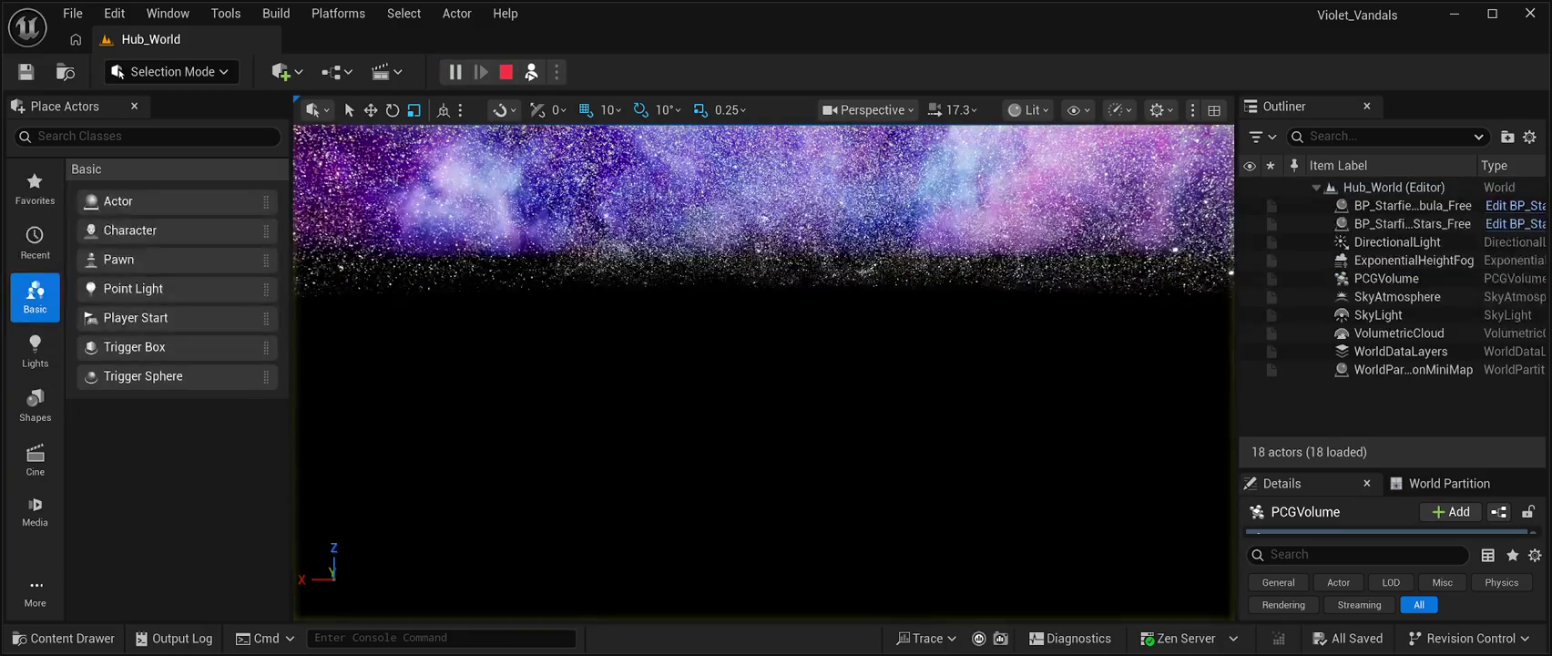
pyautogui.press('Escape')
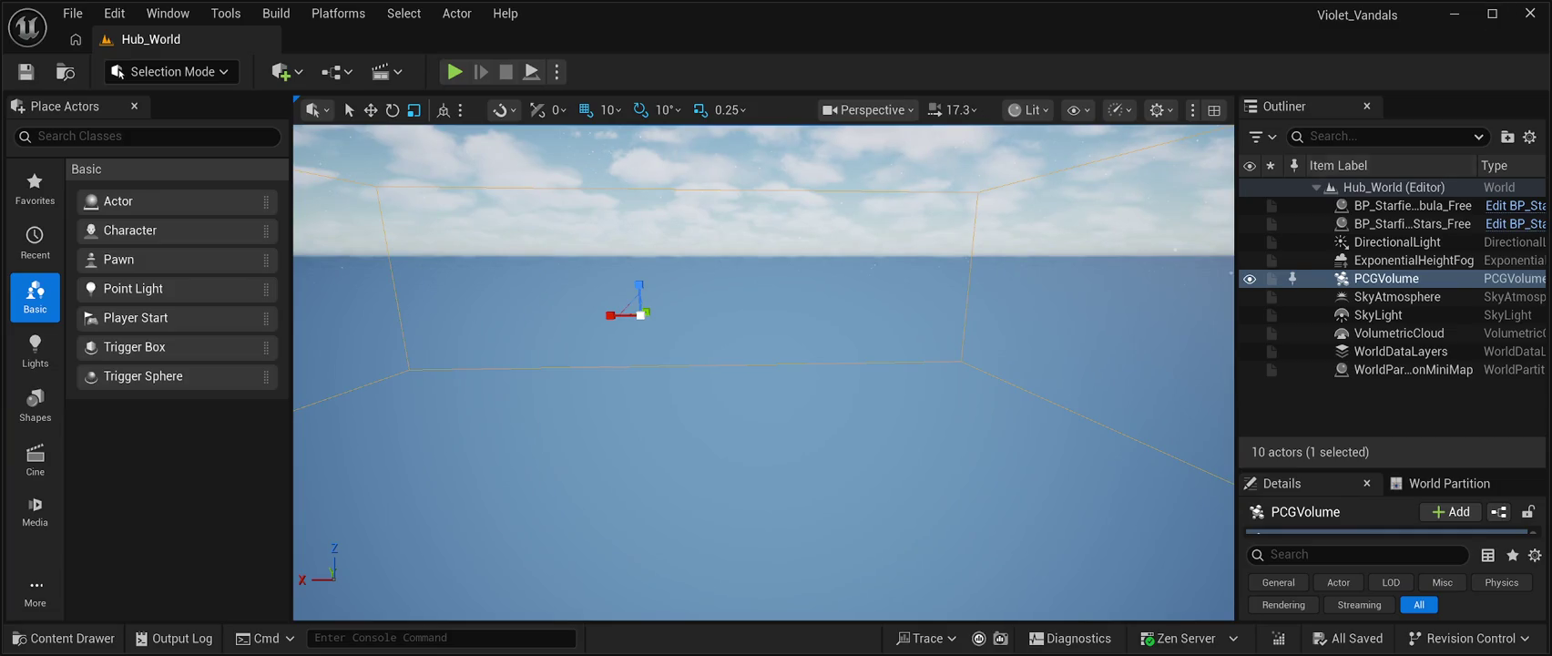
# Enlarge the Details panel, try a 'point' search, clear it, and expand the PCGComponent category
pyautogui.moveTo(1394, 468); pyautogui.dragTo(1393, 239)
pyautogui.click(1357, 362)
pyautogui.write('point')
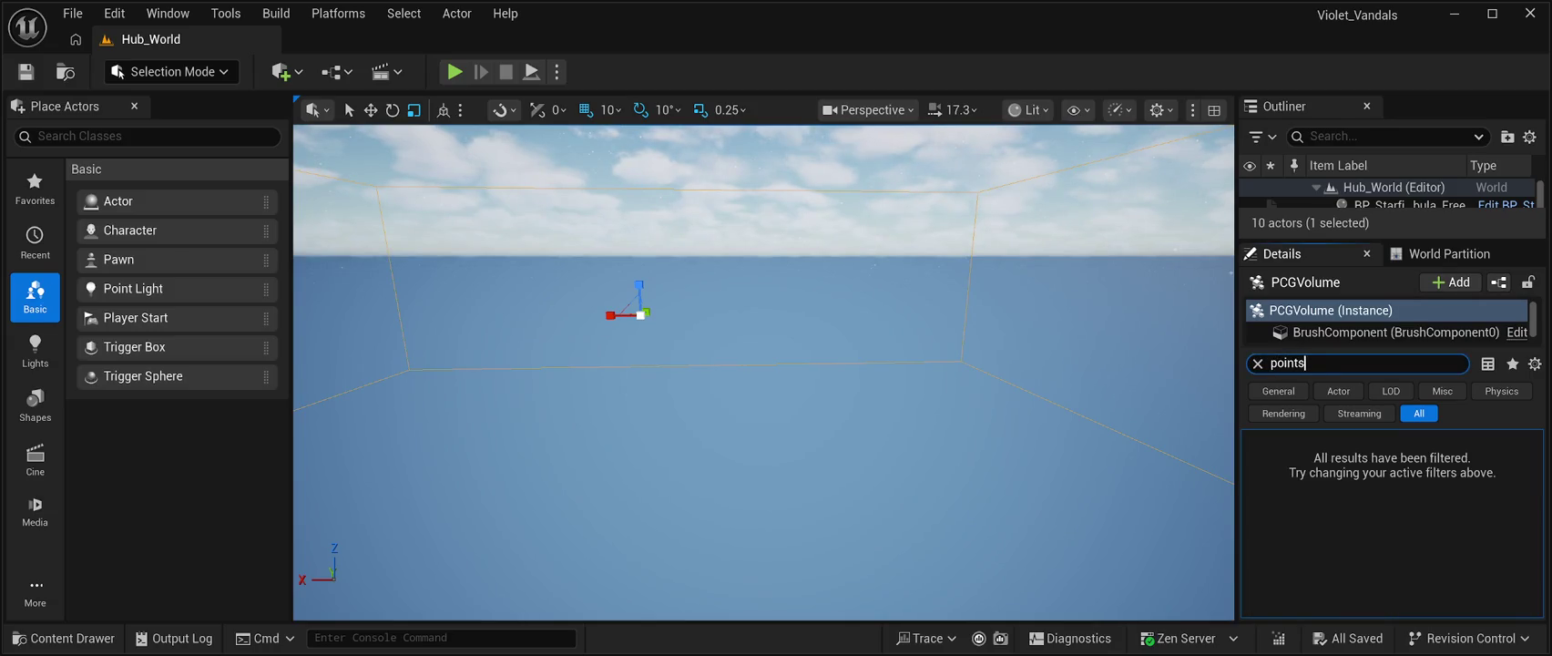
pyautogui.hotkey('ctrl', 'a')
pyautogui.press('BackSpace')
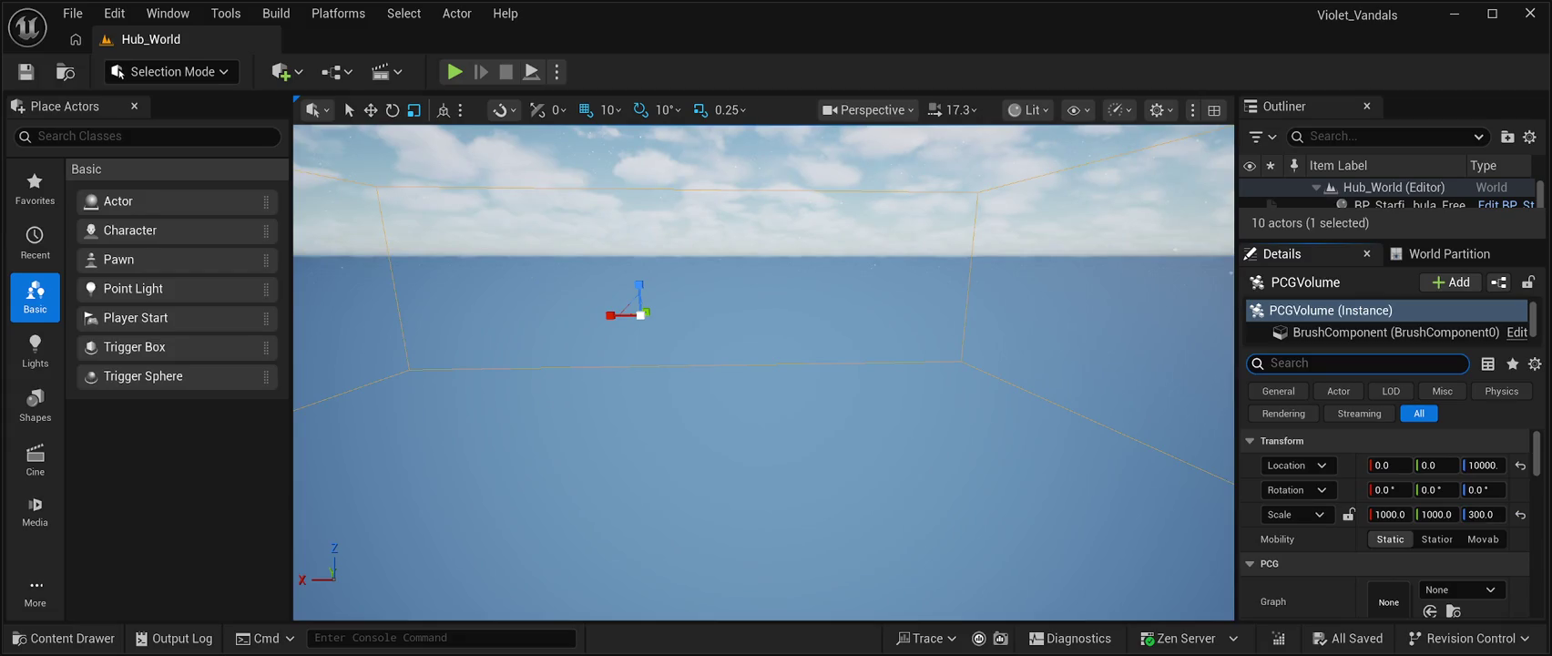
pyautogui.scroll(-2, 1385, 511)
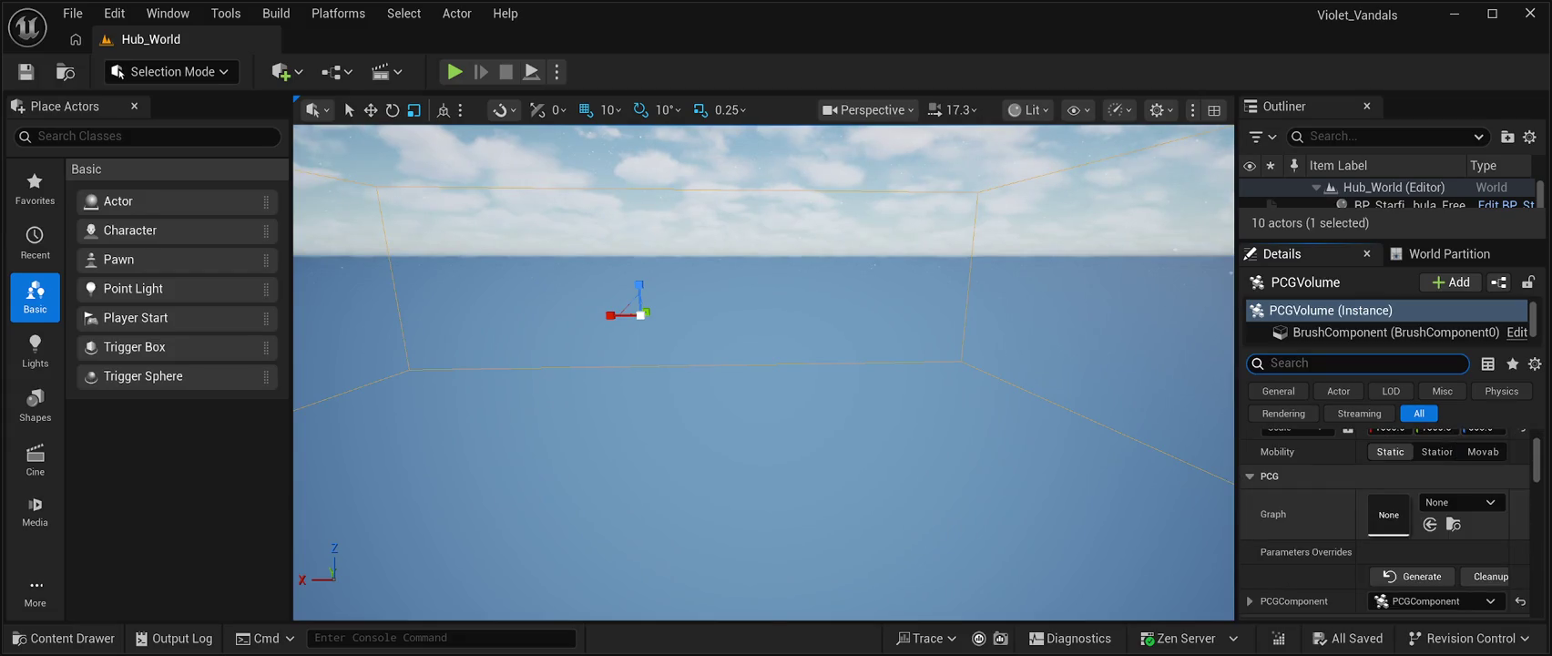
pyautogui.scroll(-2, 1385, 510)
pyautogui.scroll(-2, 1385, 510)
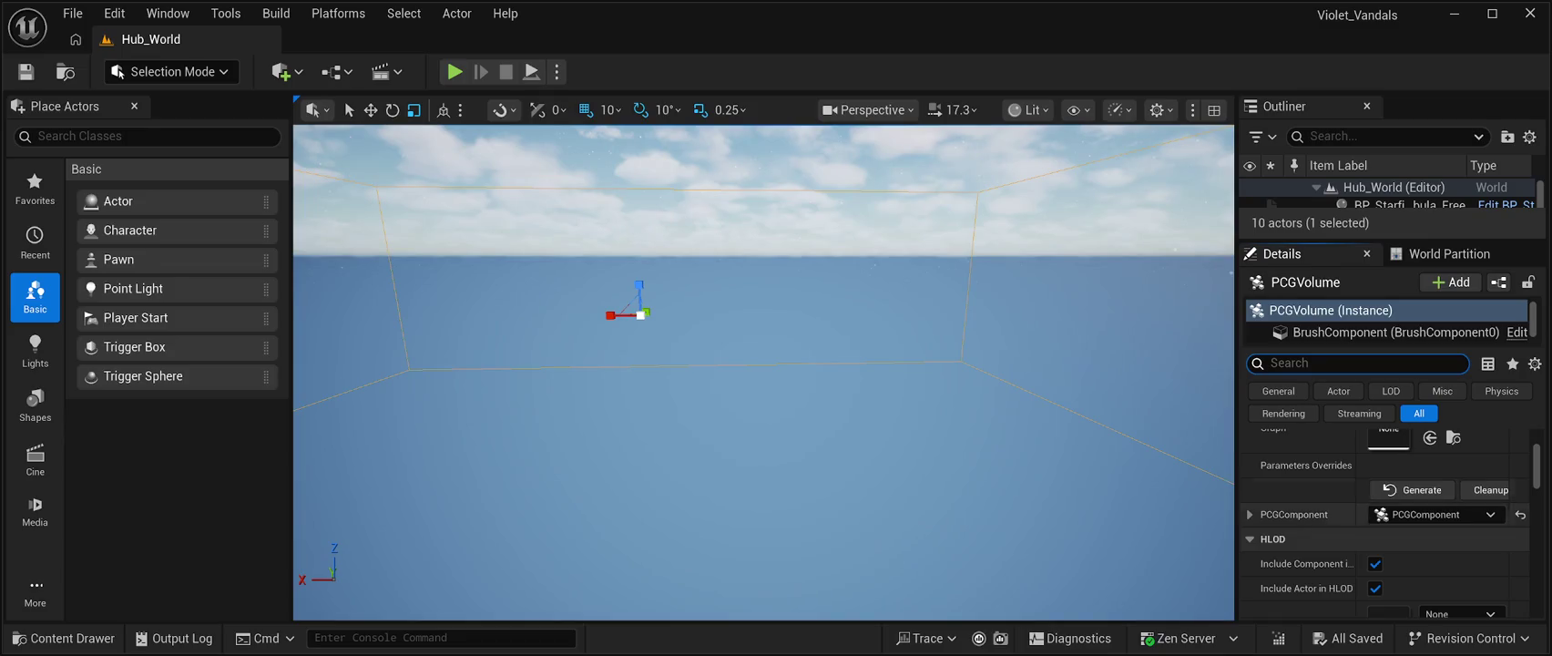
pyautogui.click(1293, 455)
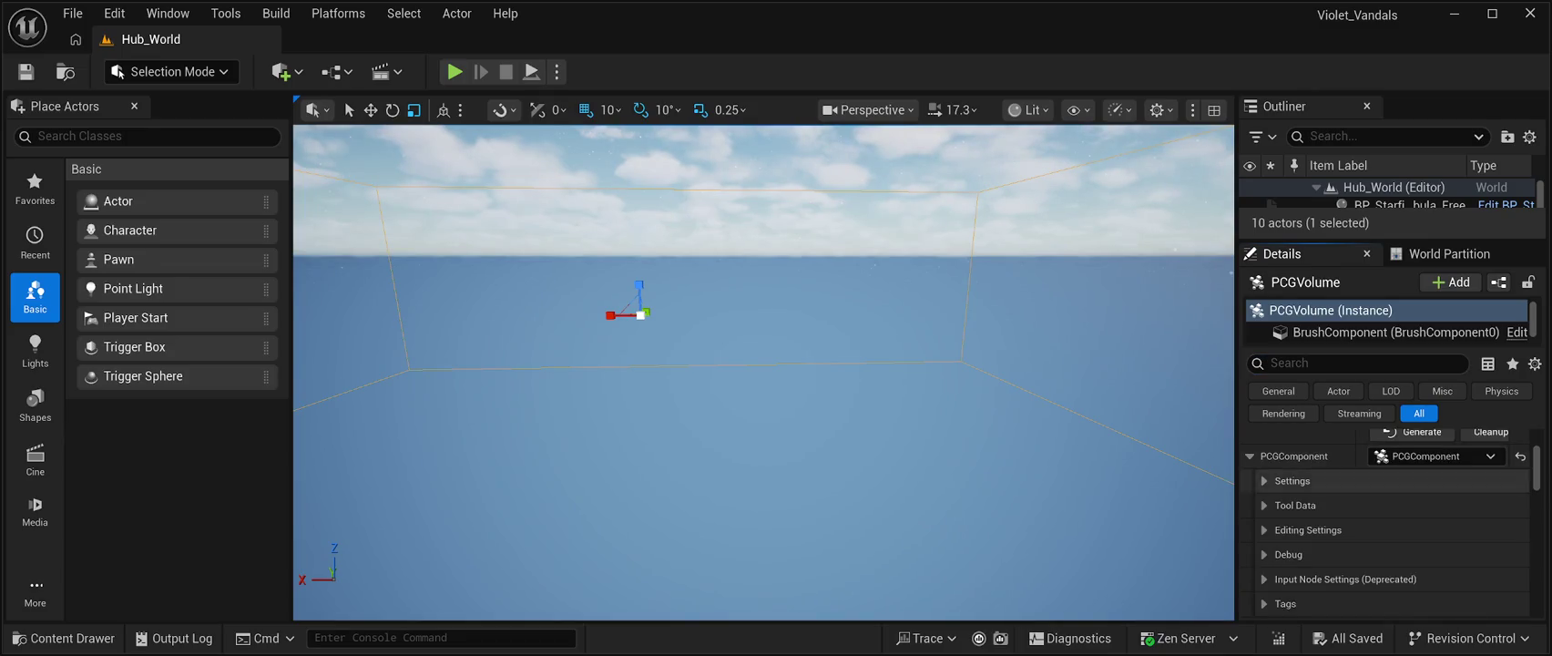
pyautogui.scroll(-1, 1366, 529)
pyautogui.scroll(-5, 1384, 528)
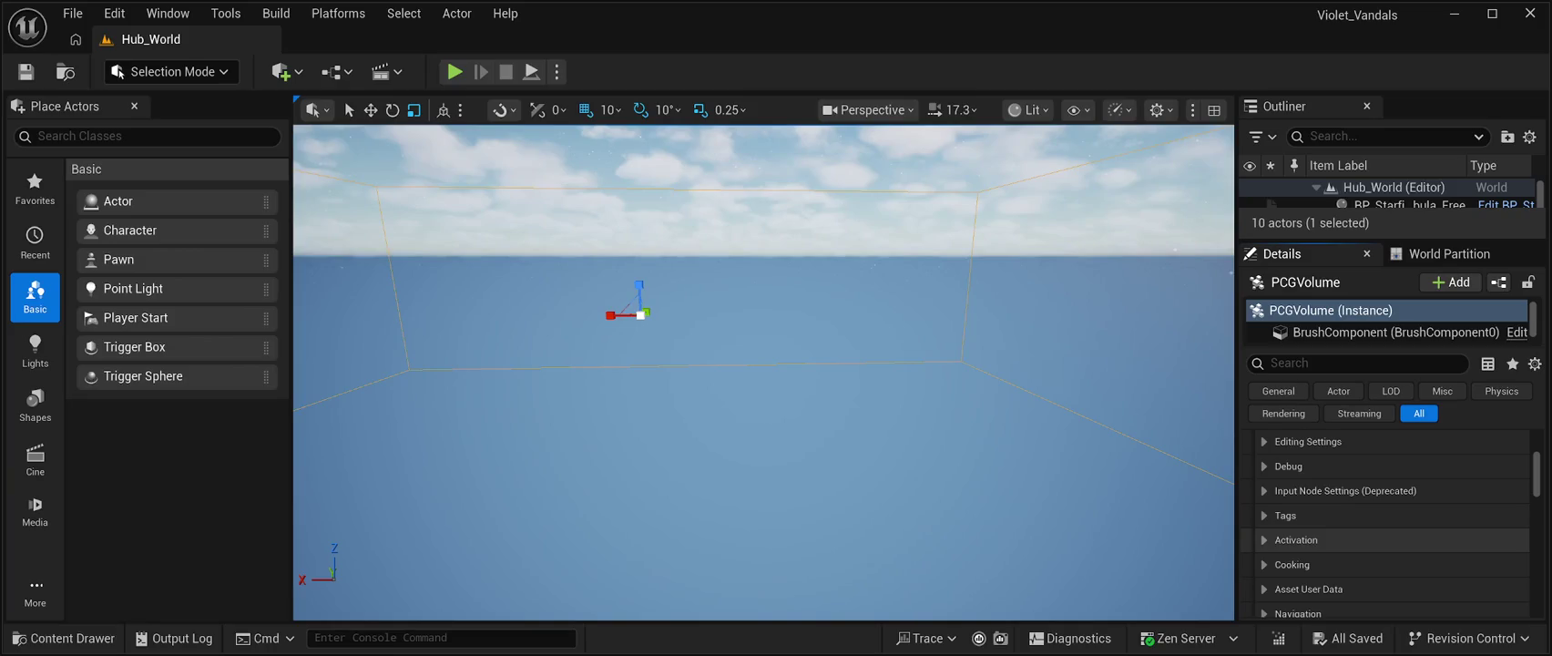
pyautogui.scroll(-5, 1386, 526)
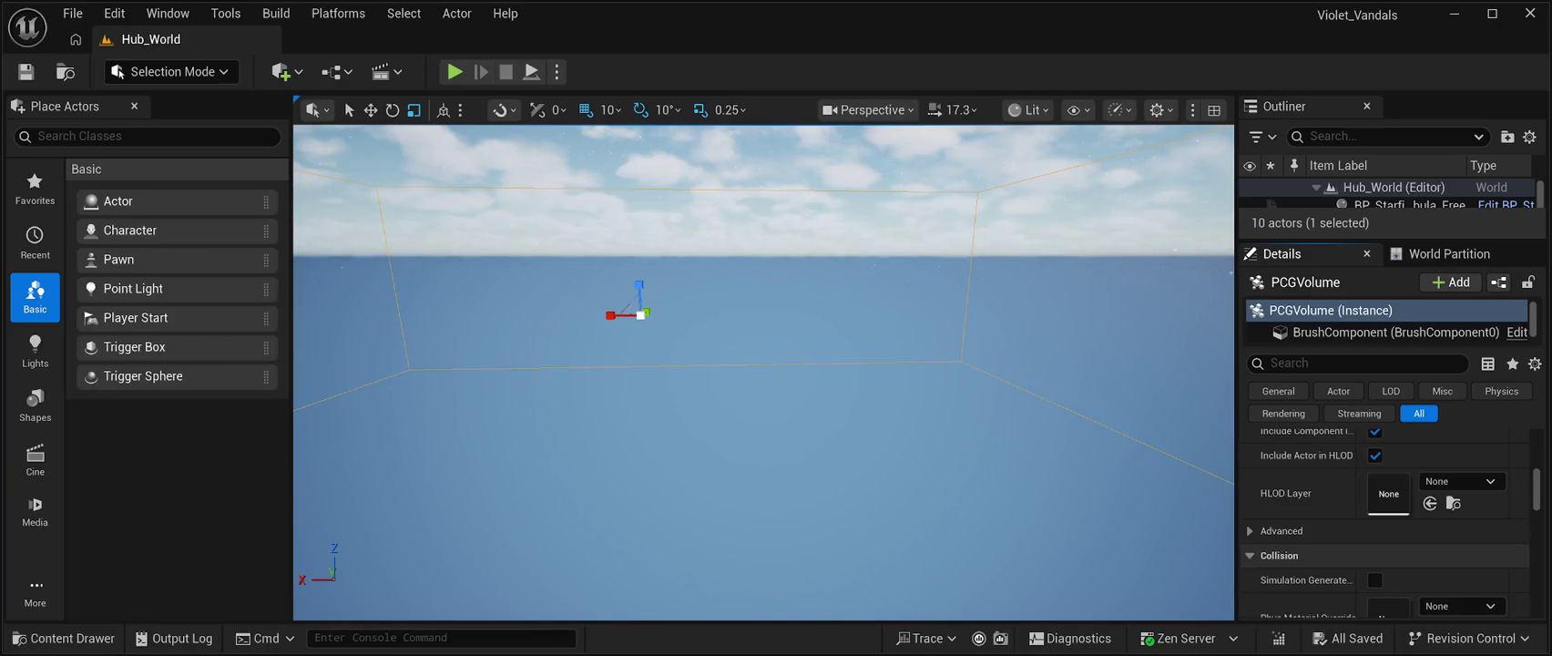
pyautogui.scroll(-7, 1385, 523)
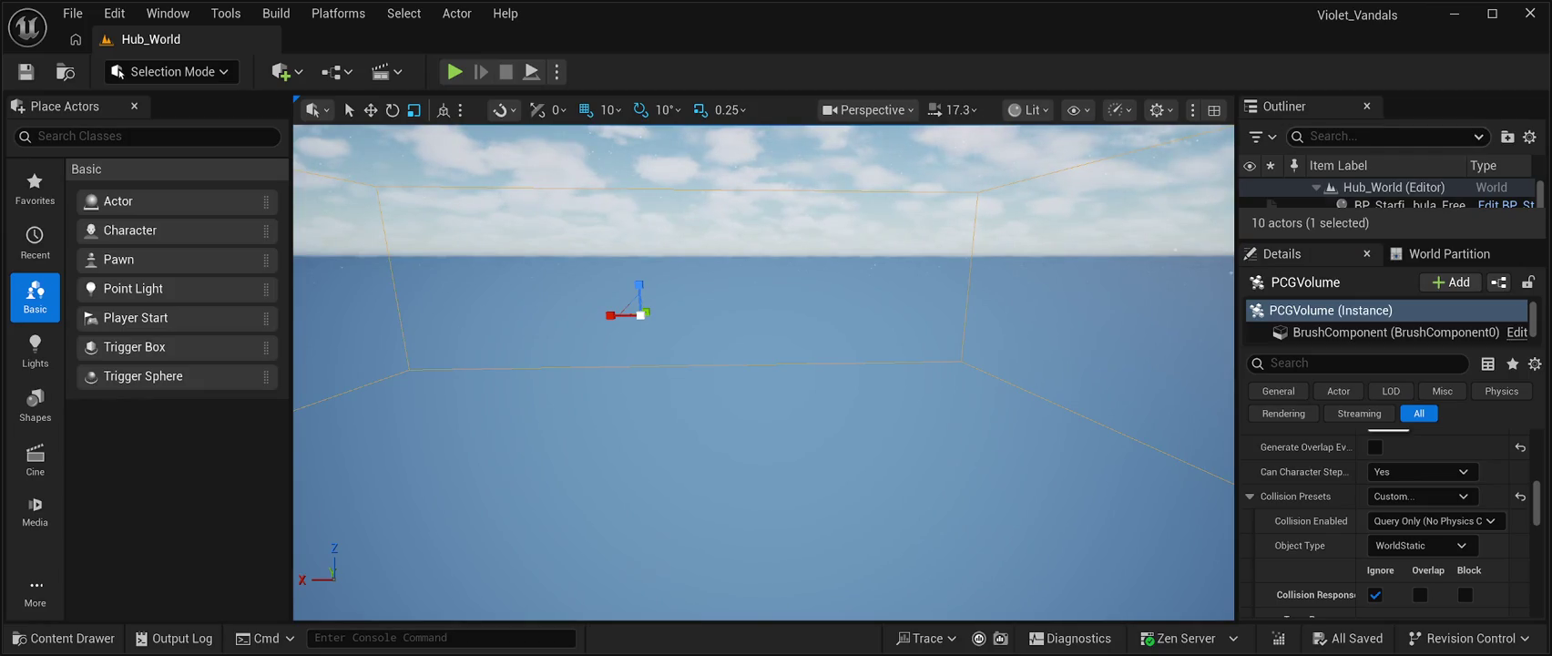
# Try 'look' and 'loos' property searches, clear each, and select the BrushComponent
pyautogui.click(1275, 362)
pyautogui.write('loo')
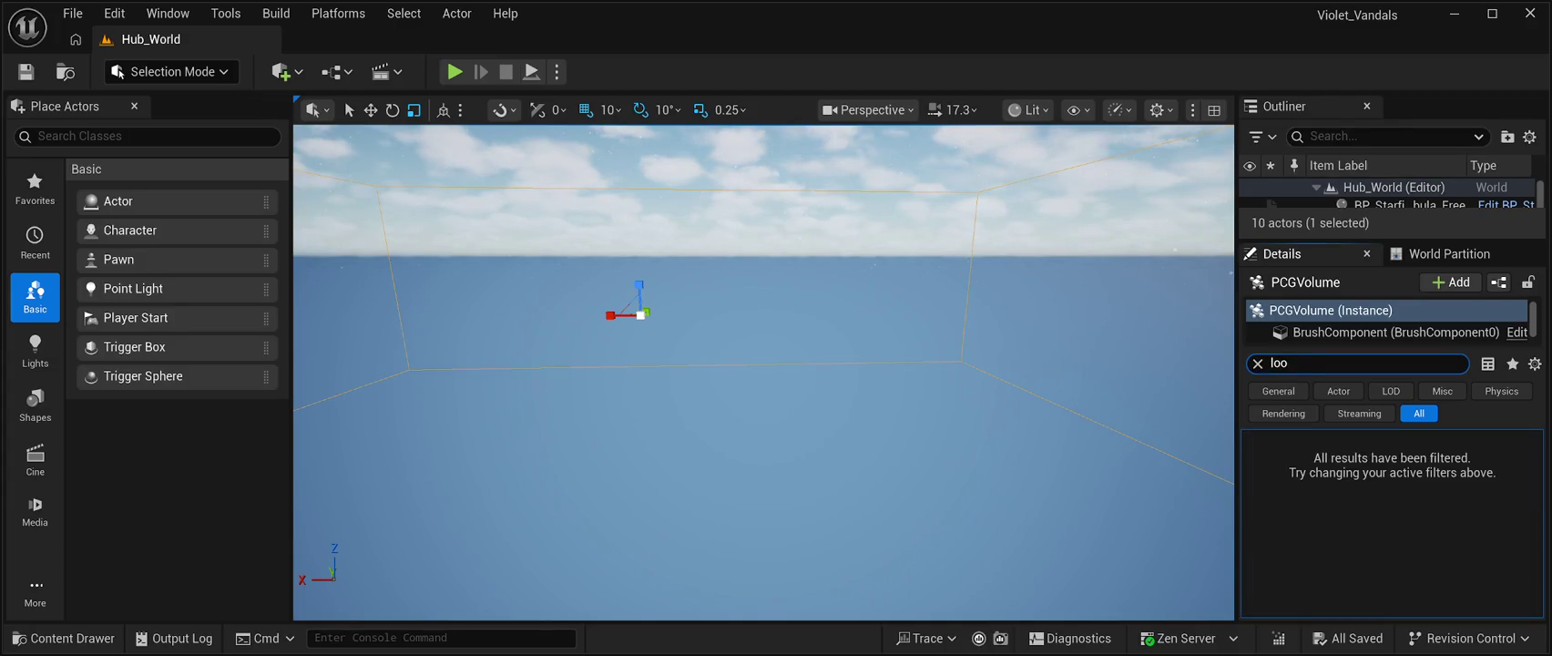
pyautogui.press('BackSpace')
pyautogui.write('o')
pyautogui.press('BackSpace')
pyautogui.write('ok')
pyautogui.press('BackSpace')
pyautogui.press('BackSpace')
pyautogui.press('BackSpace')
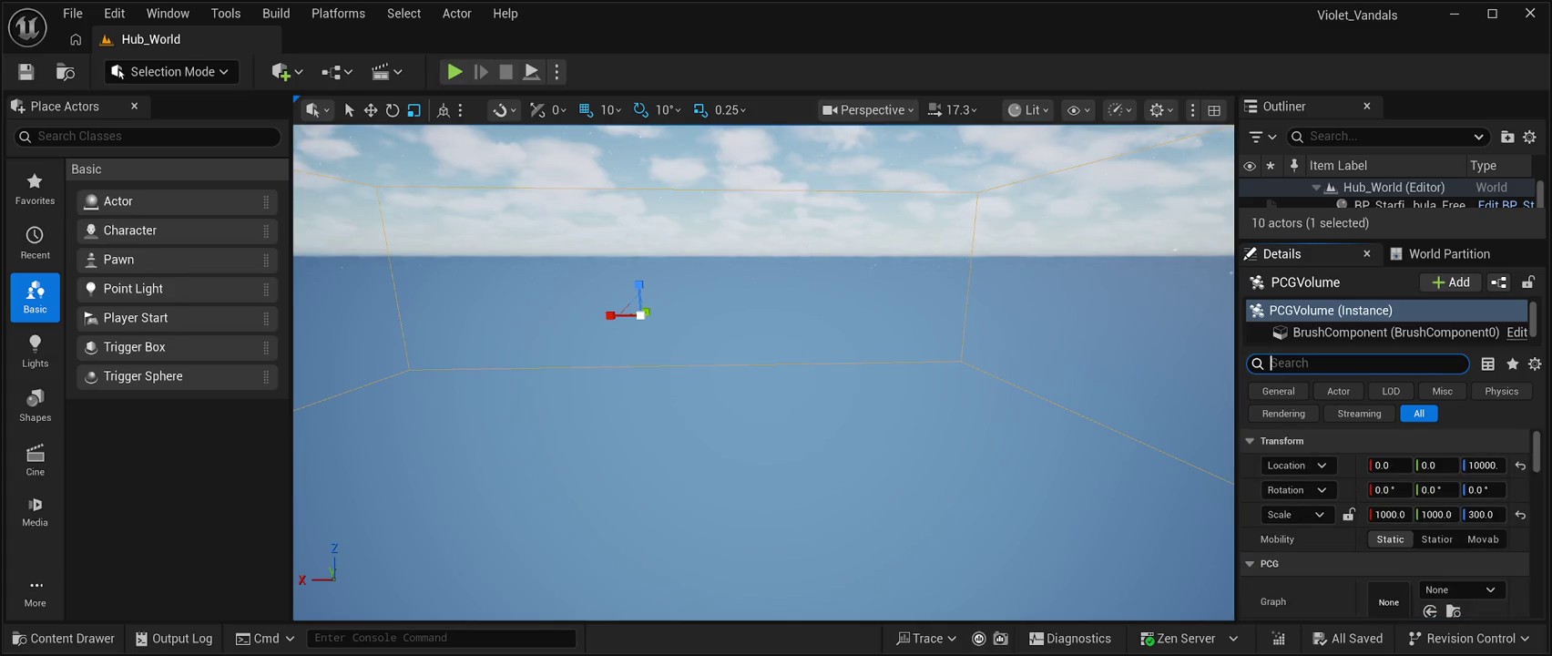
pyautogui.click(1394, 329)
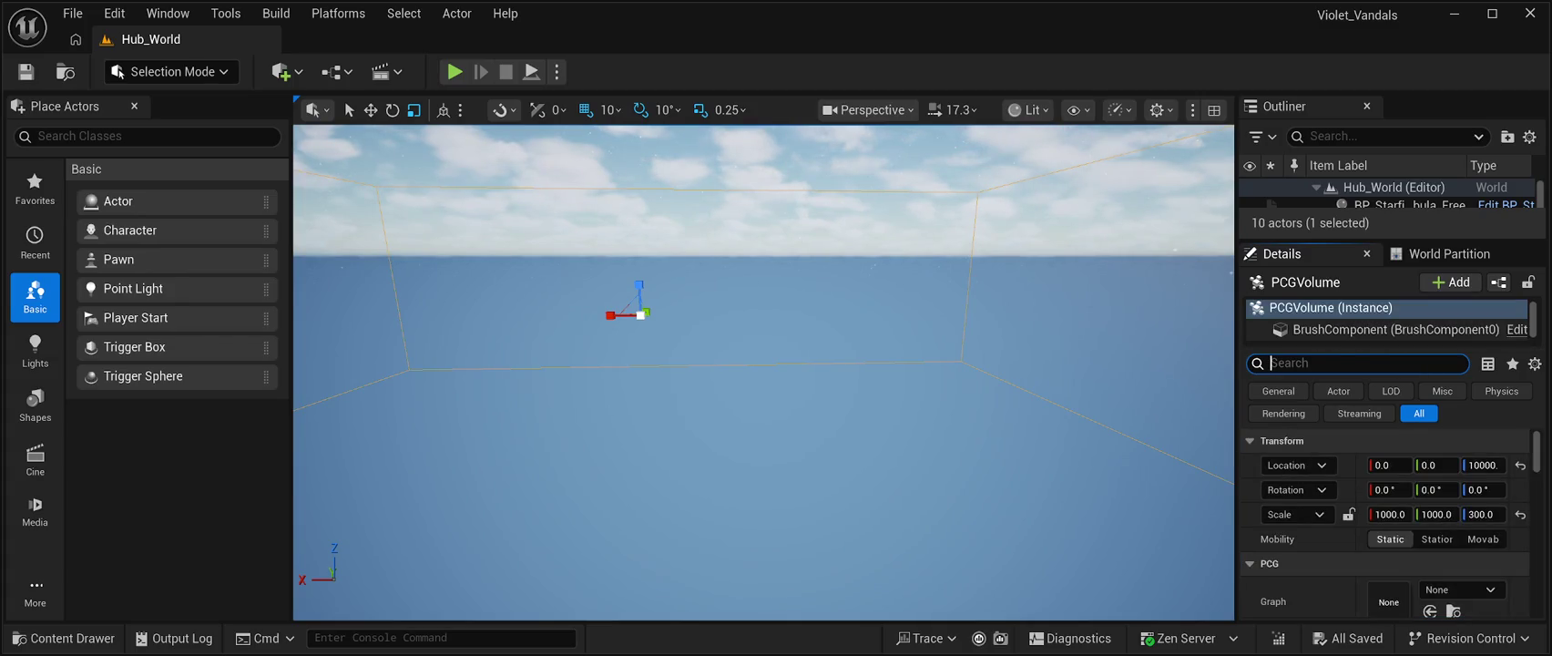
pyautogui.click(1357, 363)
pyautogui.write('loos')
pyautogui.press('BackSpace')
pyautogui.press('BackSpace')
pyautogui.press('BackSpace')
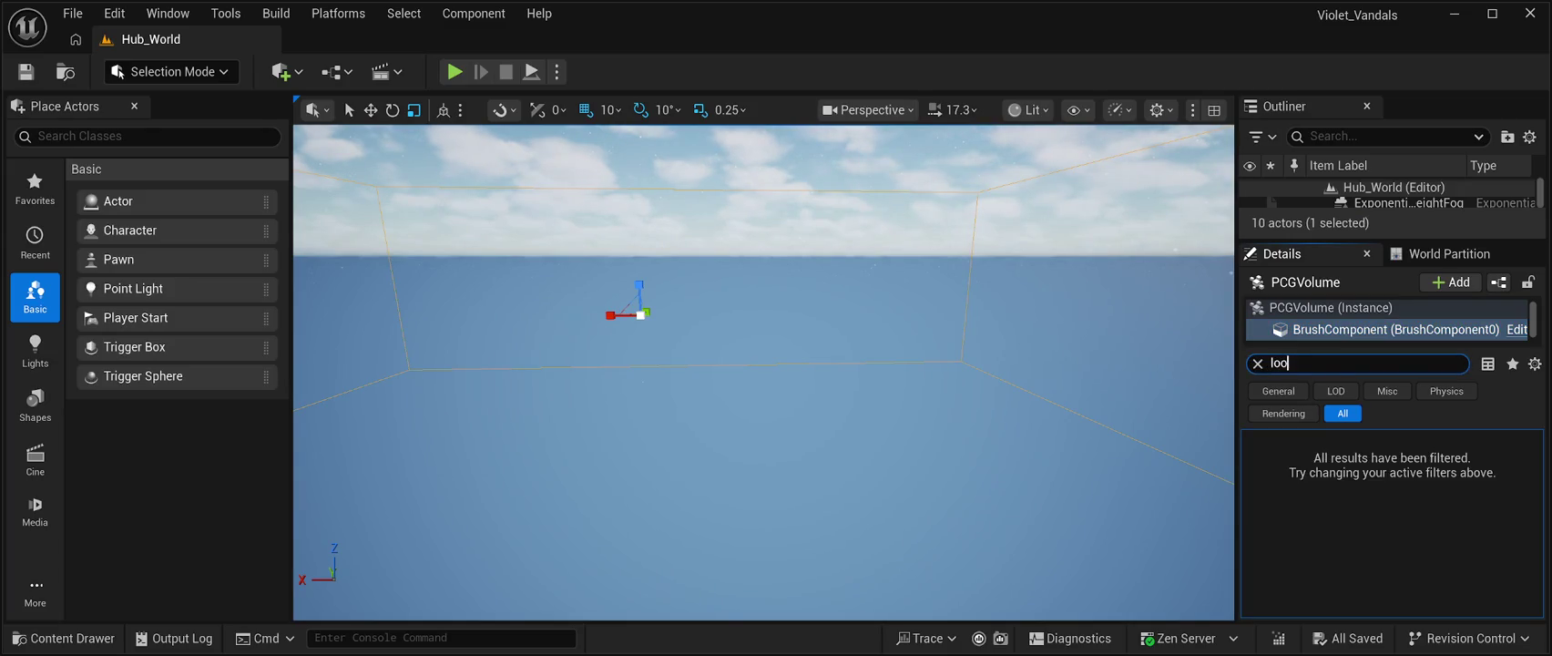
pyautogui.scroll(-1, 1390, 320)
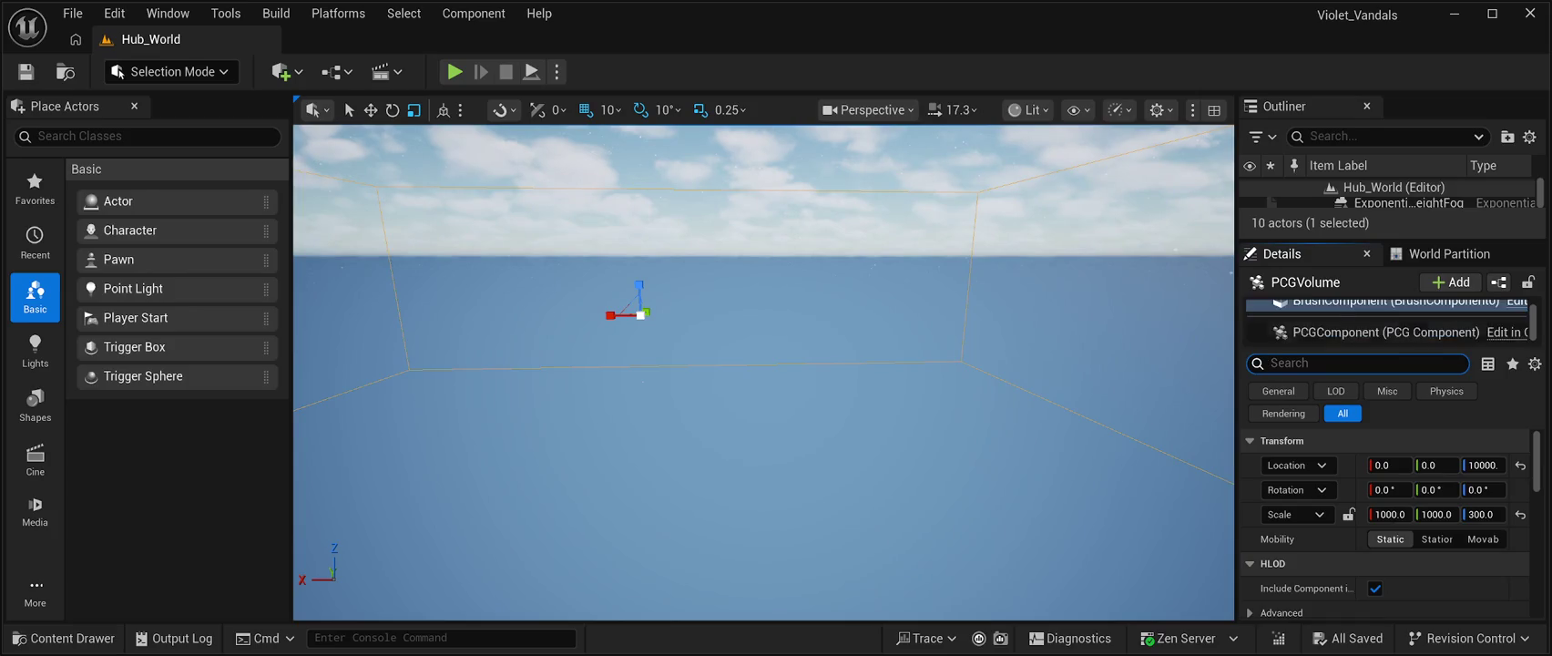
# Select the PCGComponent and run Generate, leaving Instance > Graph set to None
pyautogui.click(1384, 332)
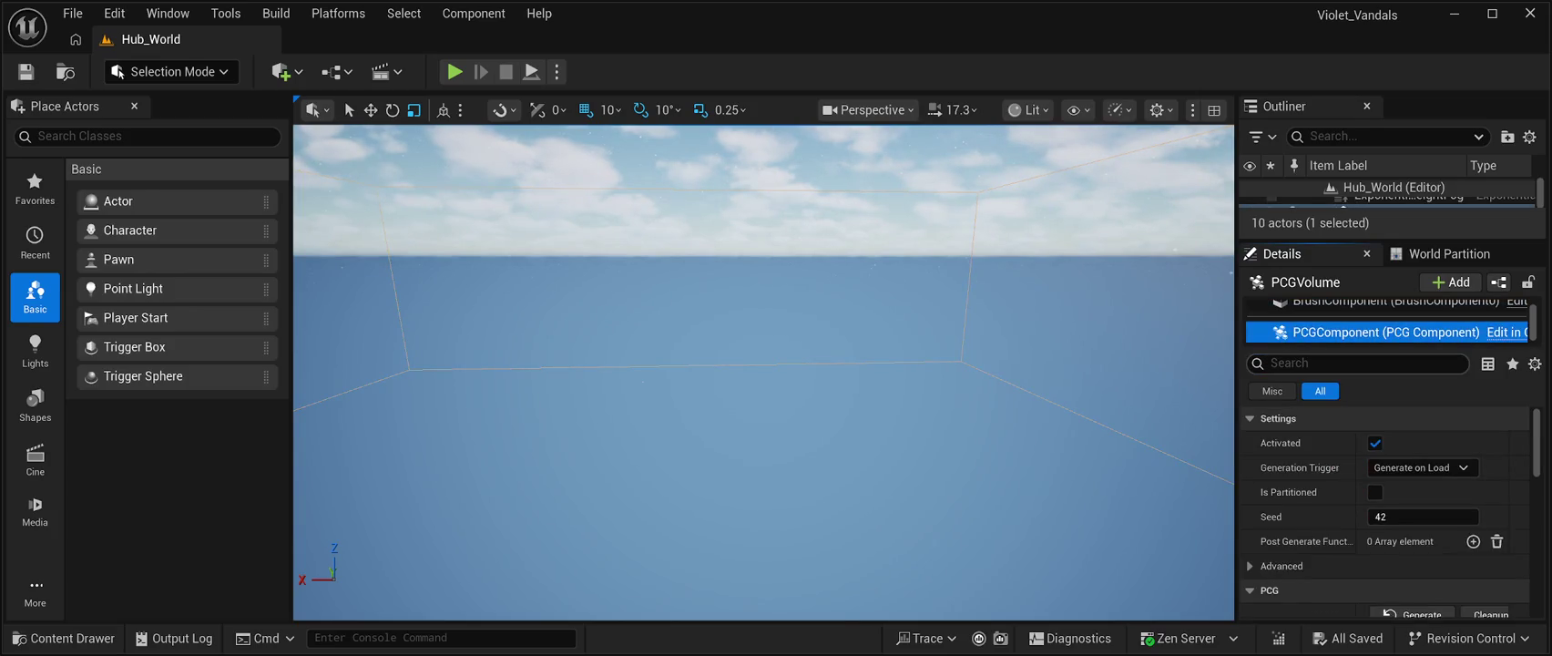
pyautogui.write('loos')
pyautogui.press('BackSpace')
pyautogui.press('BackSpace')
pyautogui.press('BackSpace')
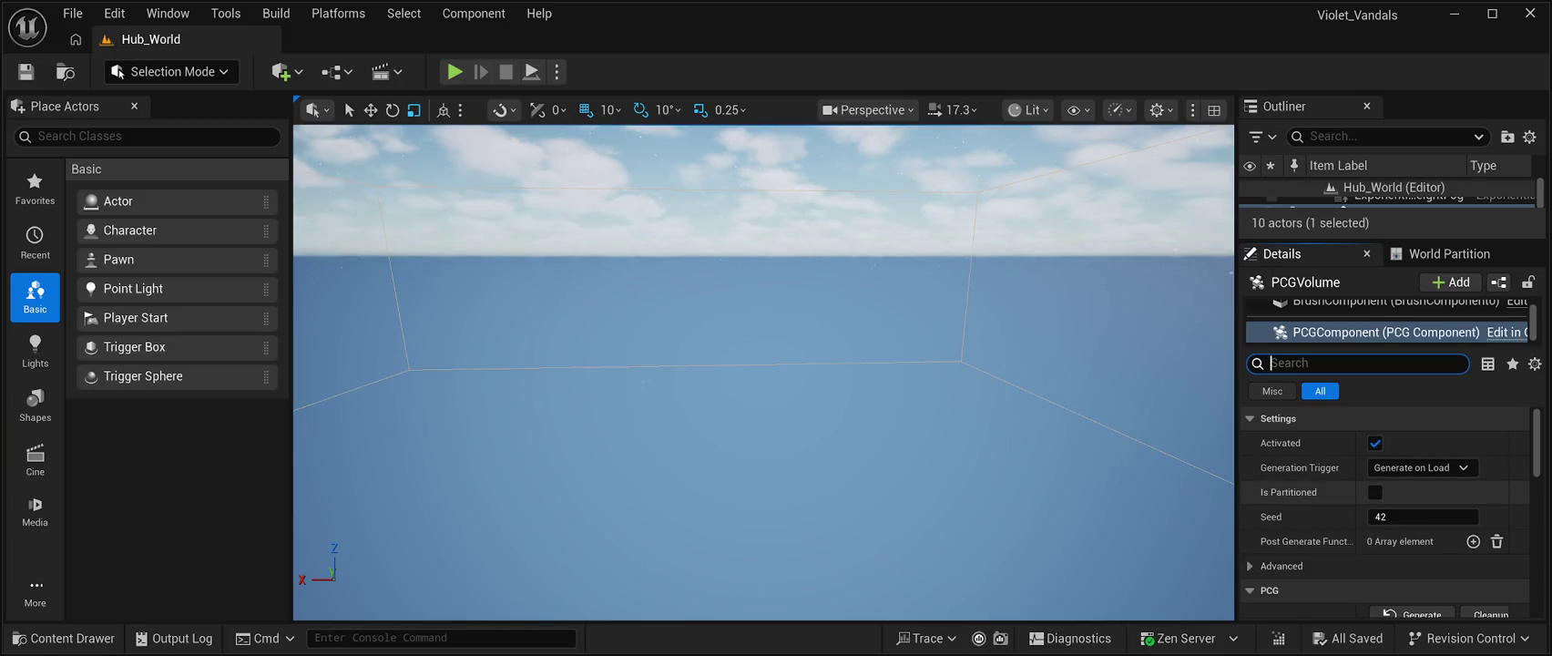
pyautogui.scroll(-1, 1303, 510)
pyautogui.scroll(-3, 1385, 510)
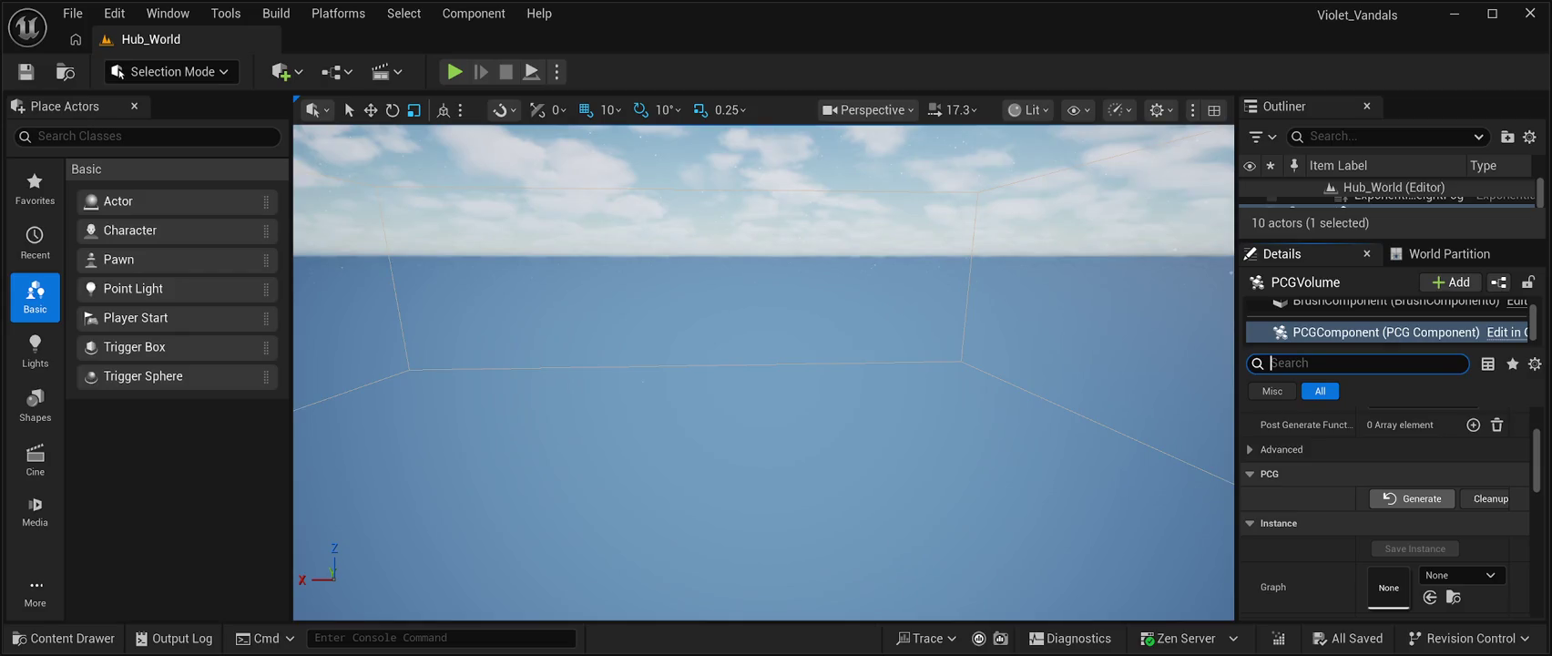
pyautogui.click(1413, 498)
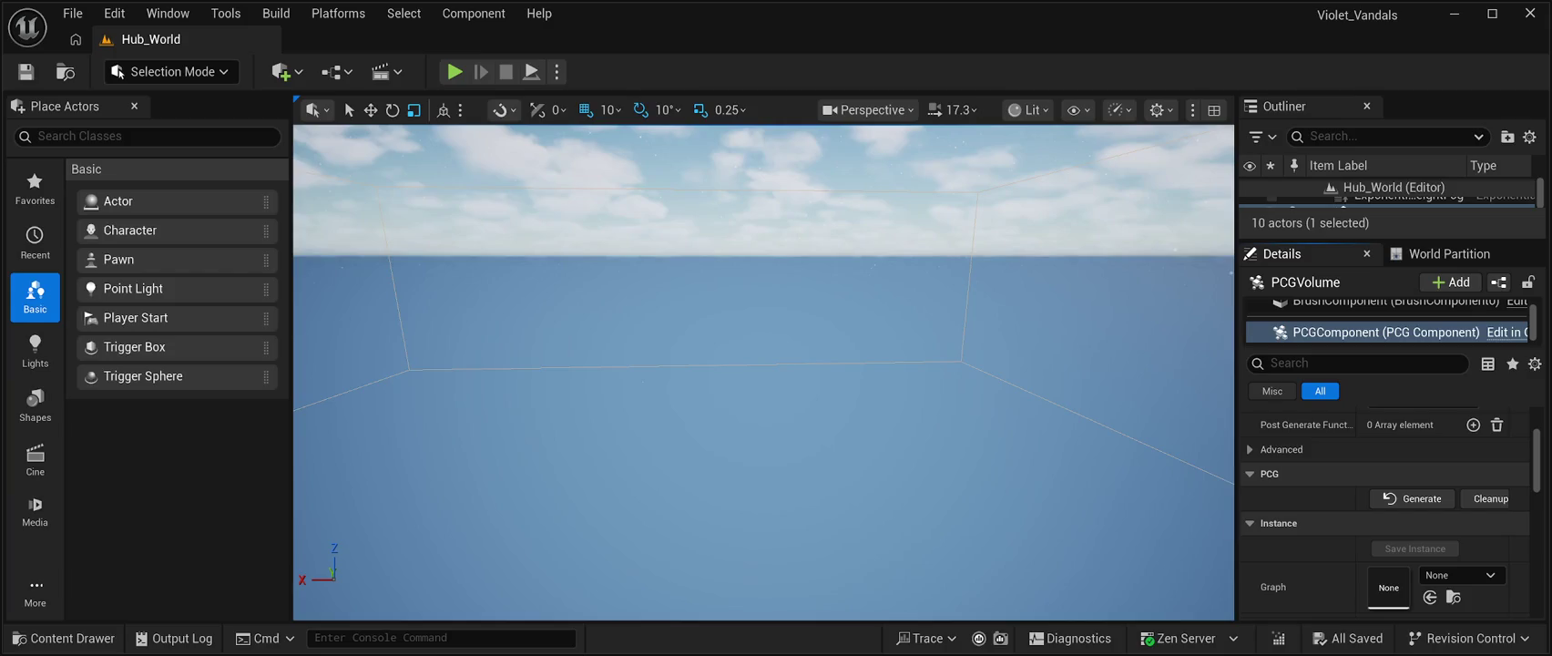
pyautogui.scroll(-5, 1384, 510)
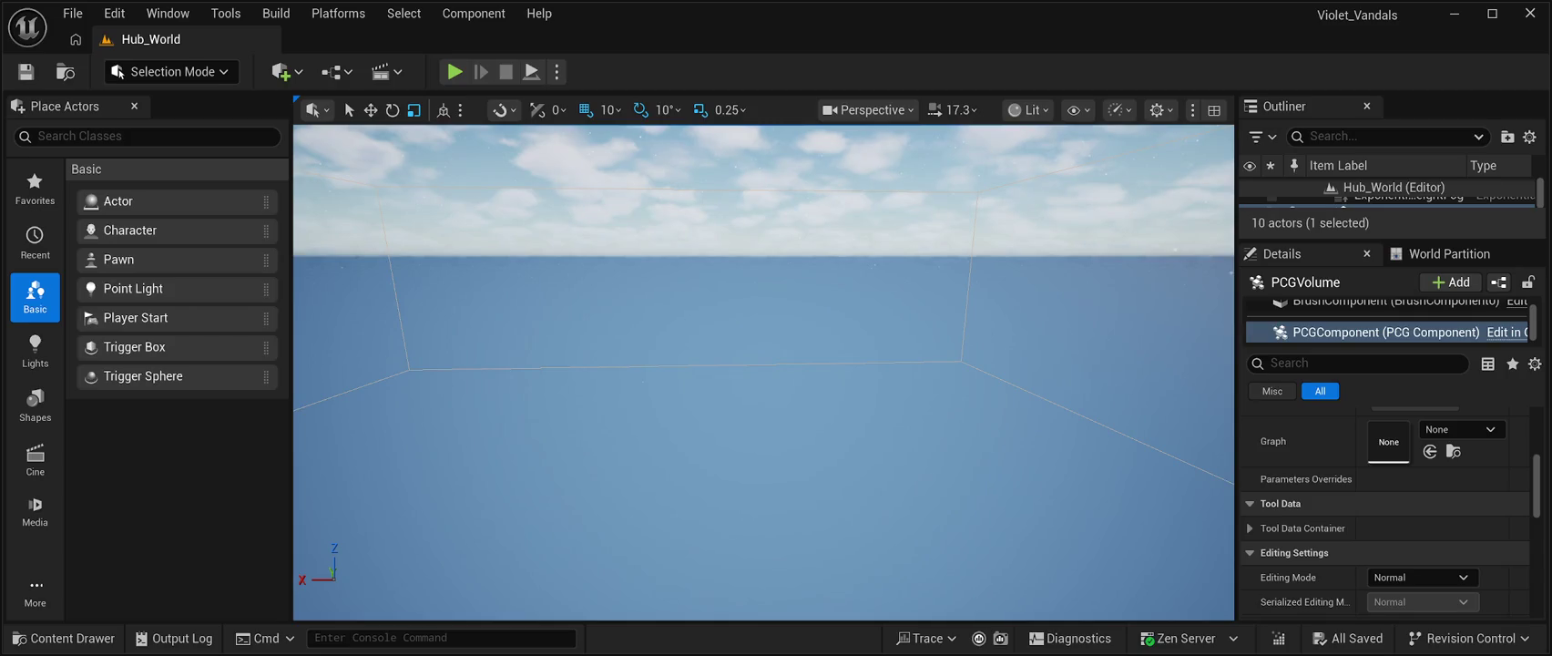
# Save Hub_World, orbit the camera over the large PCGVolume, and start a simulation
pyautogui.hotkey('ctrl', 's')
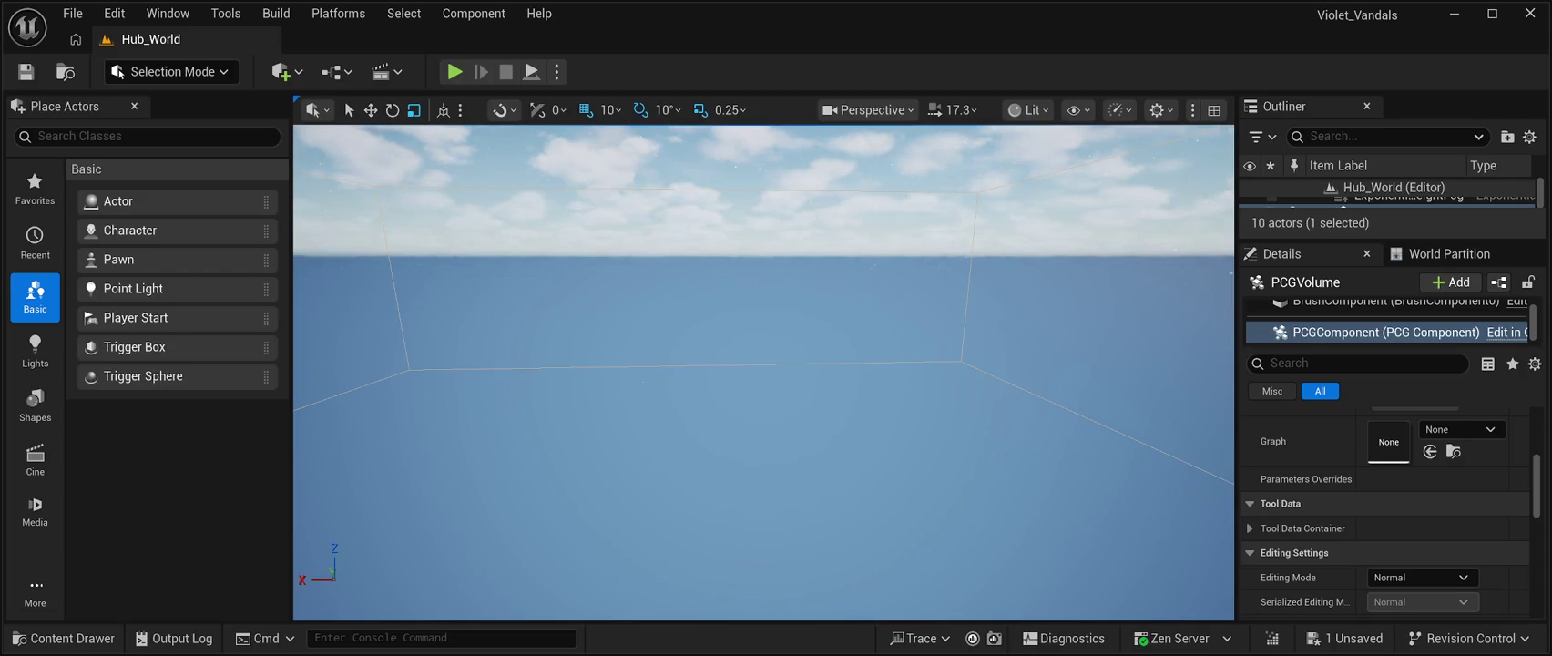
pyautogui.hotkey('ctrl', 's')
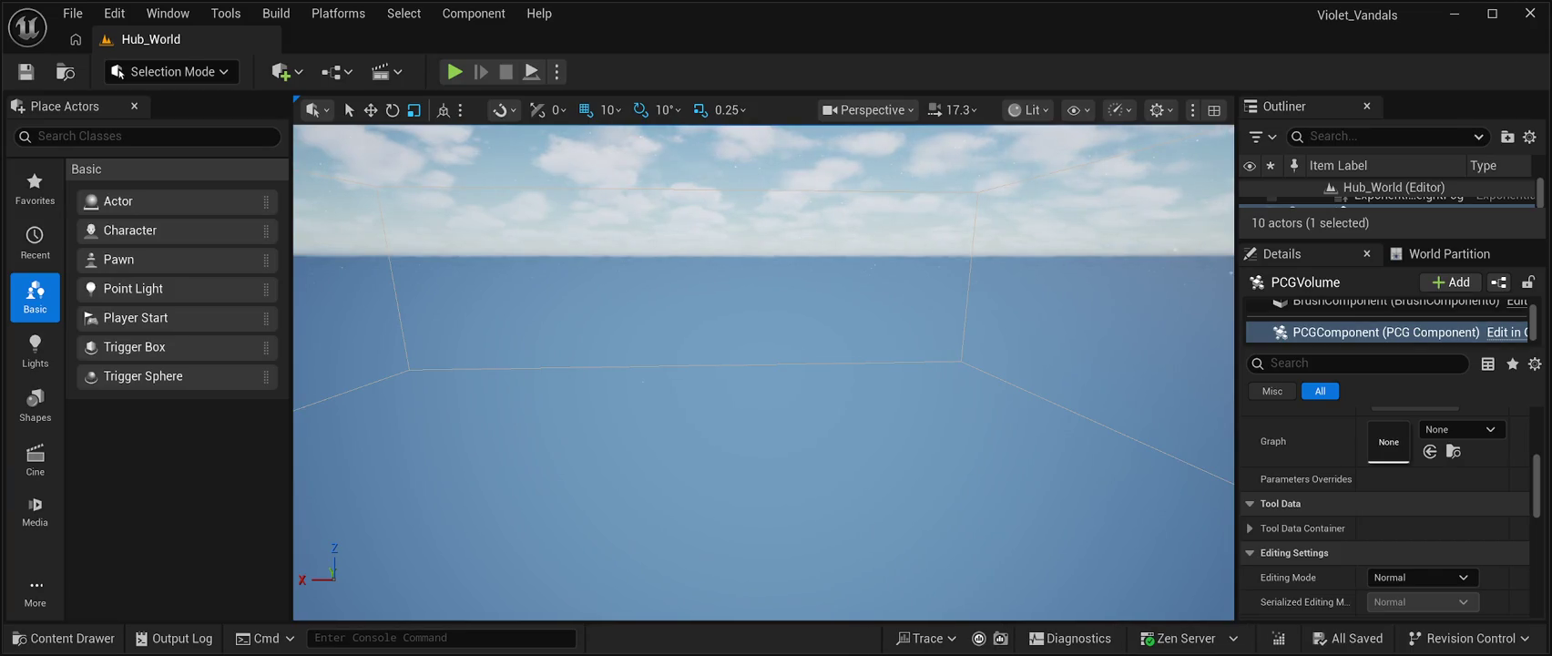
pyautogui.moveTo(764, 382); pyautogui.dragTo(672, 365)
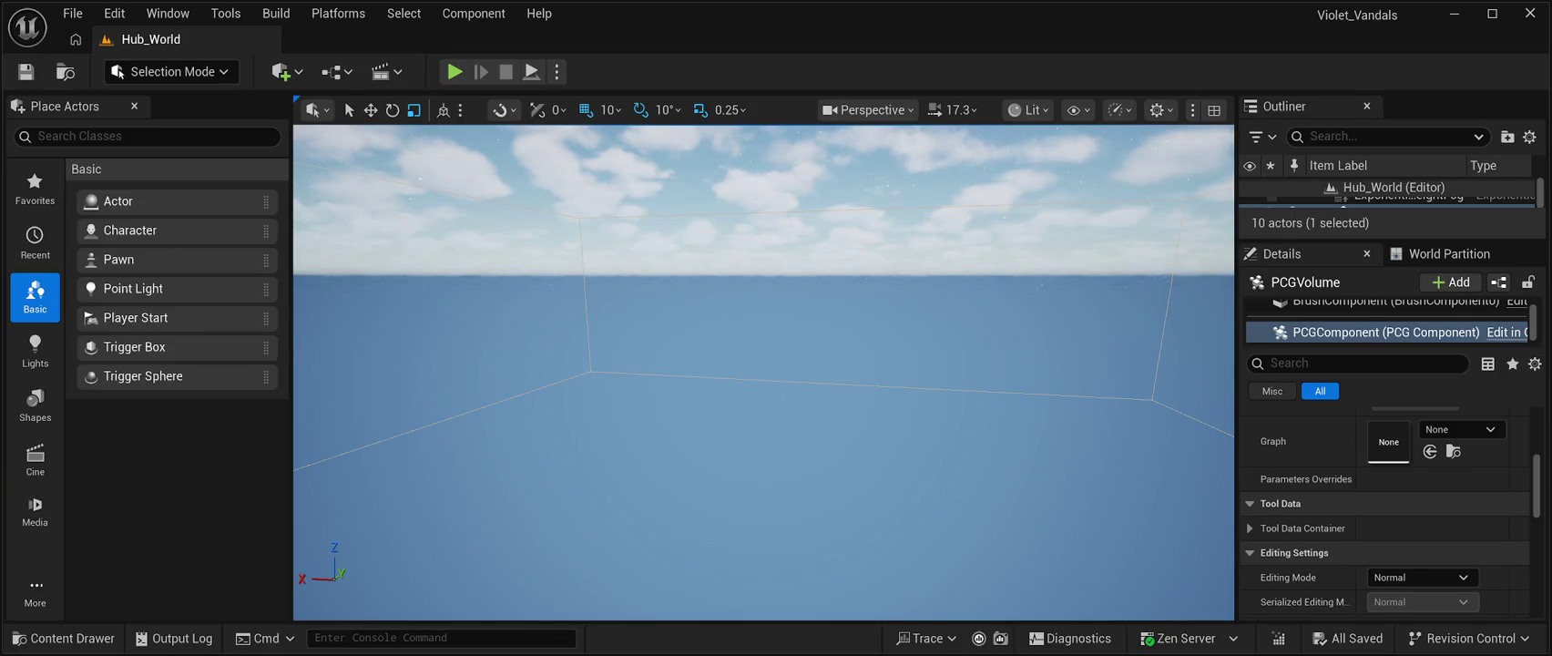
pyautogui.scroll(-2, 763, 371)
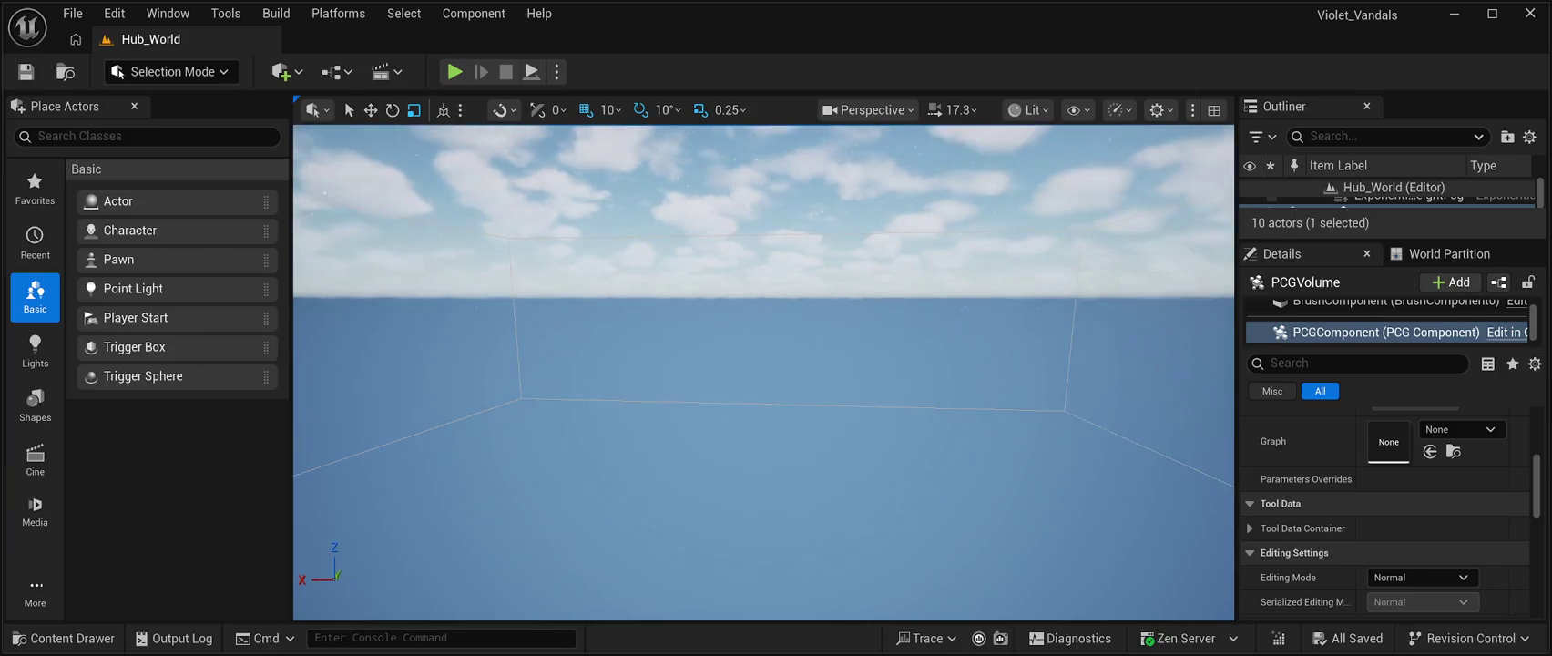
pyautogui.moveTo(723, 328)
pyautogui.mouseDown()
pyautogui.moveTo(723, 378)
pyautogui.moveTo(675, 278)
pyautogui.mouseUp()
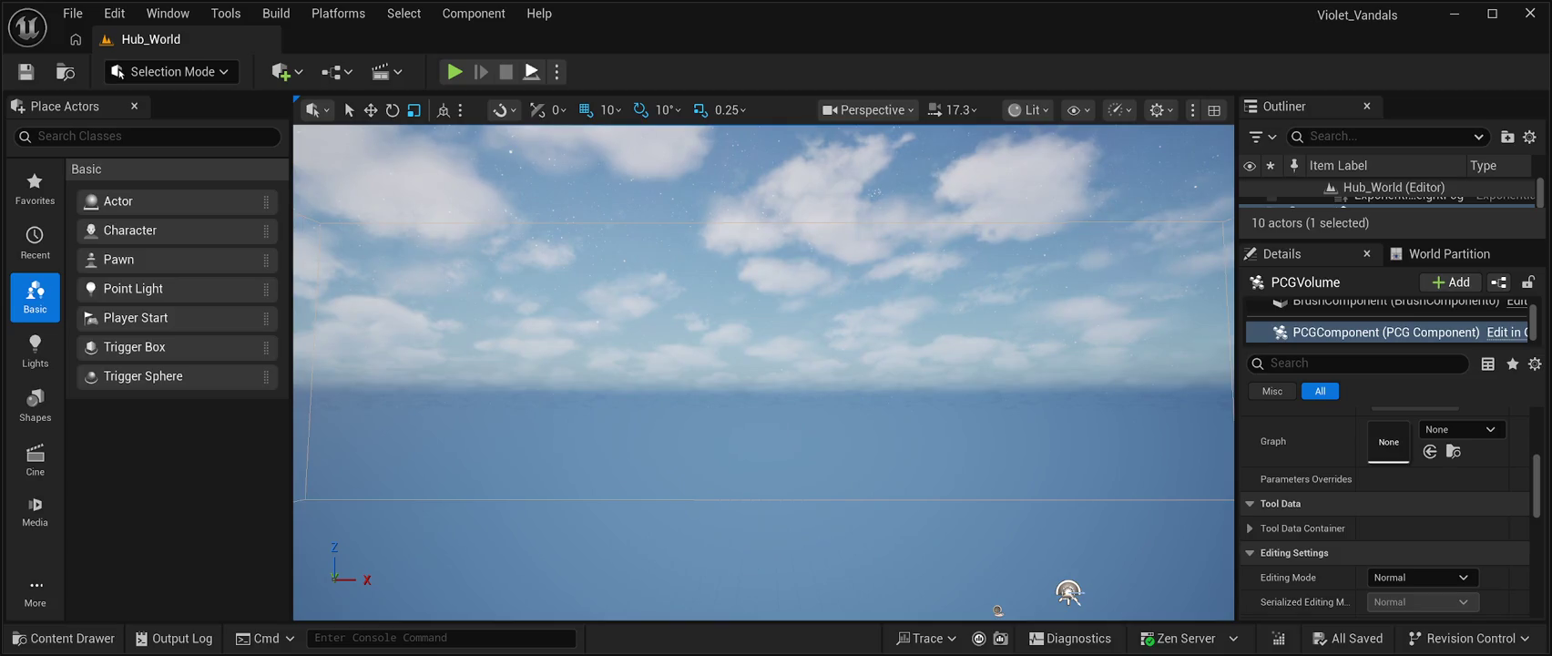
pyautogui.click(532, 71)
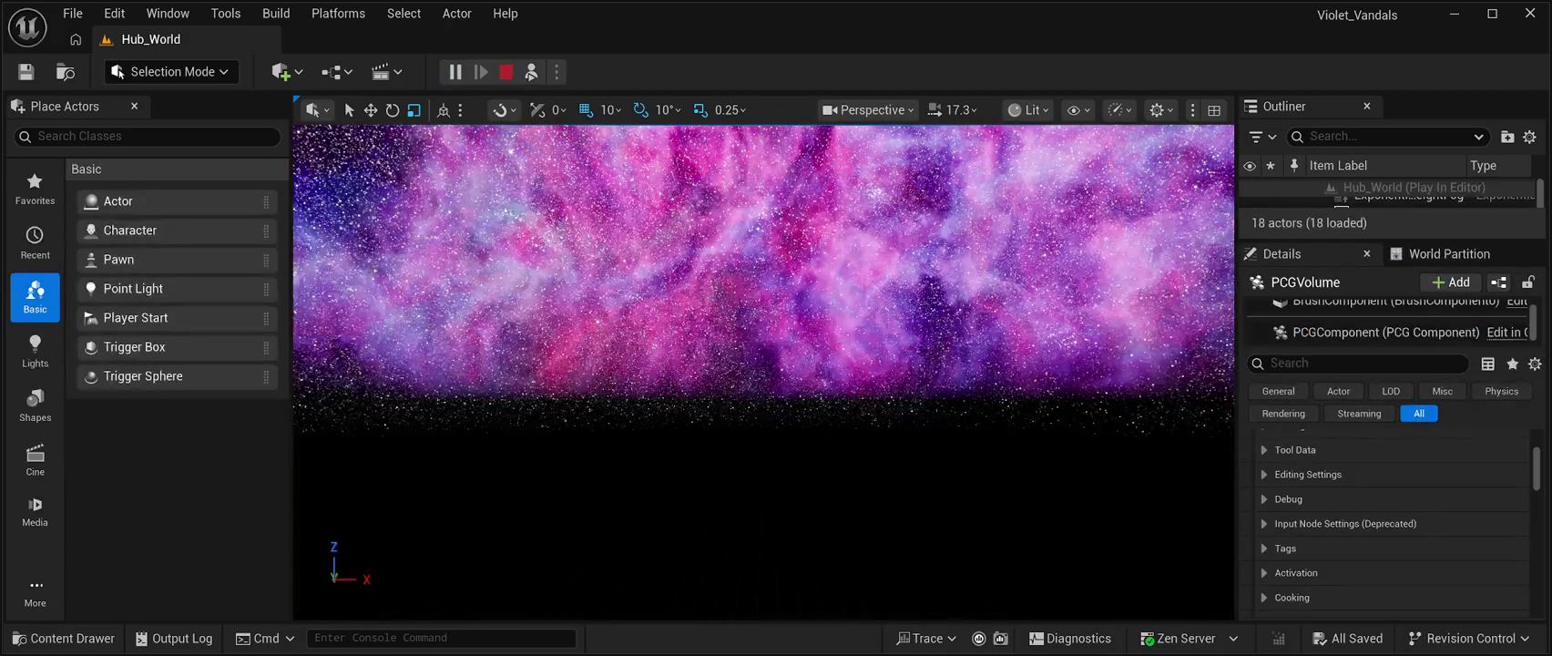
# Stop the Hub_World simulation and return to editing
pyautogui.click(506, 71)
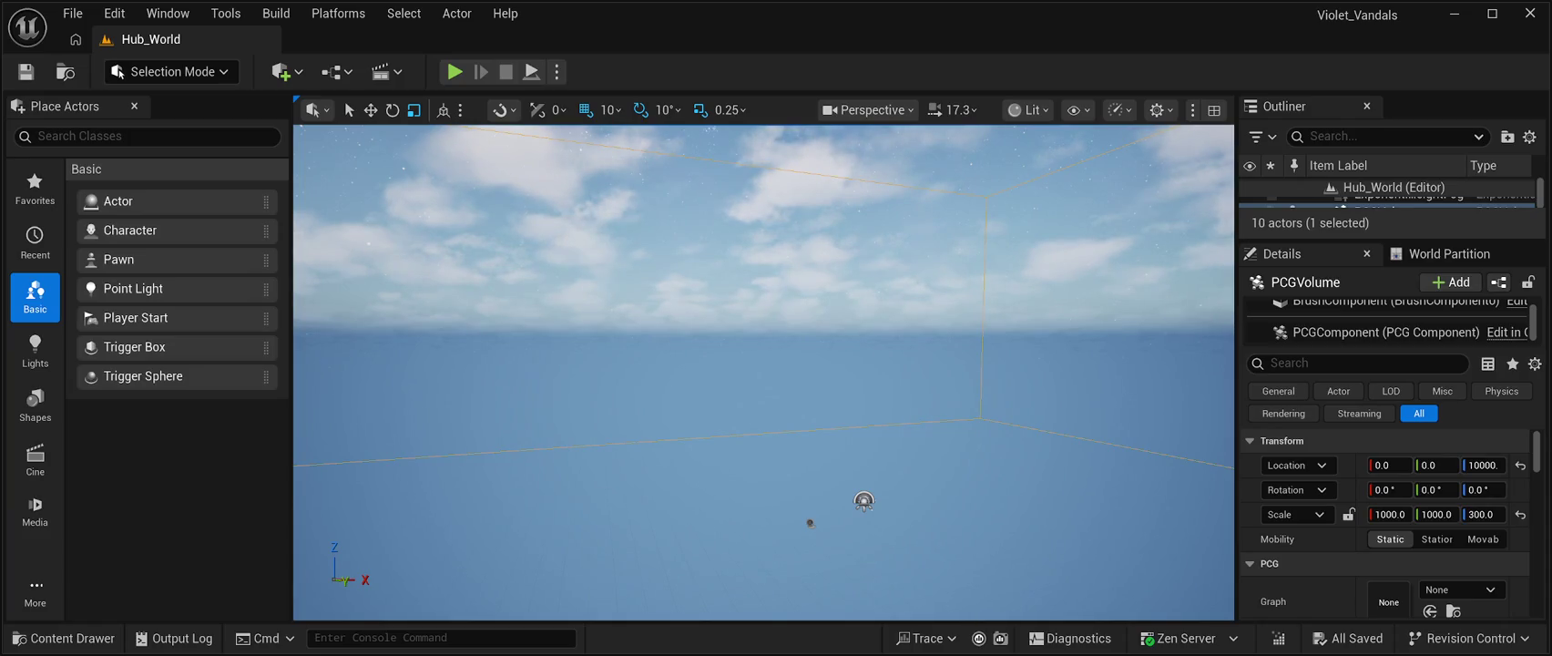
# Pitch the camera up to the sky, then back down to the ground near the volume's gizmo
pyautogui.moveTo(763, 383); pyautogui.dragTo(719, 273)
pyautogui.moveTo(776, 397)
pyautogui.mouseDown()
pyautogui.moveTo(776, 523)
pyautogui.moveTo(776, 474)
pyautogui.moveTo(767, 517)
pyautogui.moveTo(767, 492)
pyautogui.moveTo(747, 497)
pyautogui.moveTo(756, 438)
pyautogui.moveTo(761, 519)
pyautogui.moveTo(793, 515)
pyautogui.moveTo(793, 556)
pyautogui.moveTo(784, 538)
pyautogui.moveTo(806, 538)
pyautogui.moveTo(810, 570)
pyautogui.mouseUp()
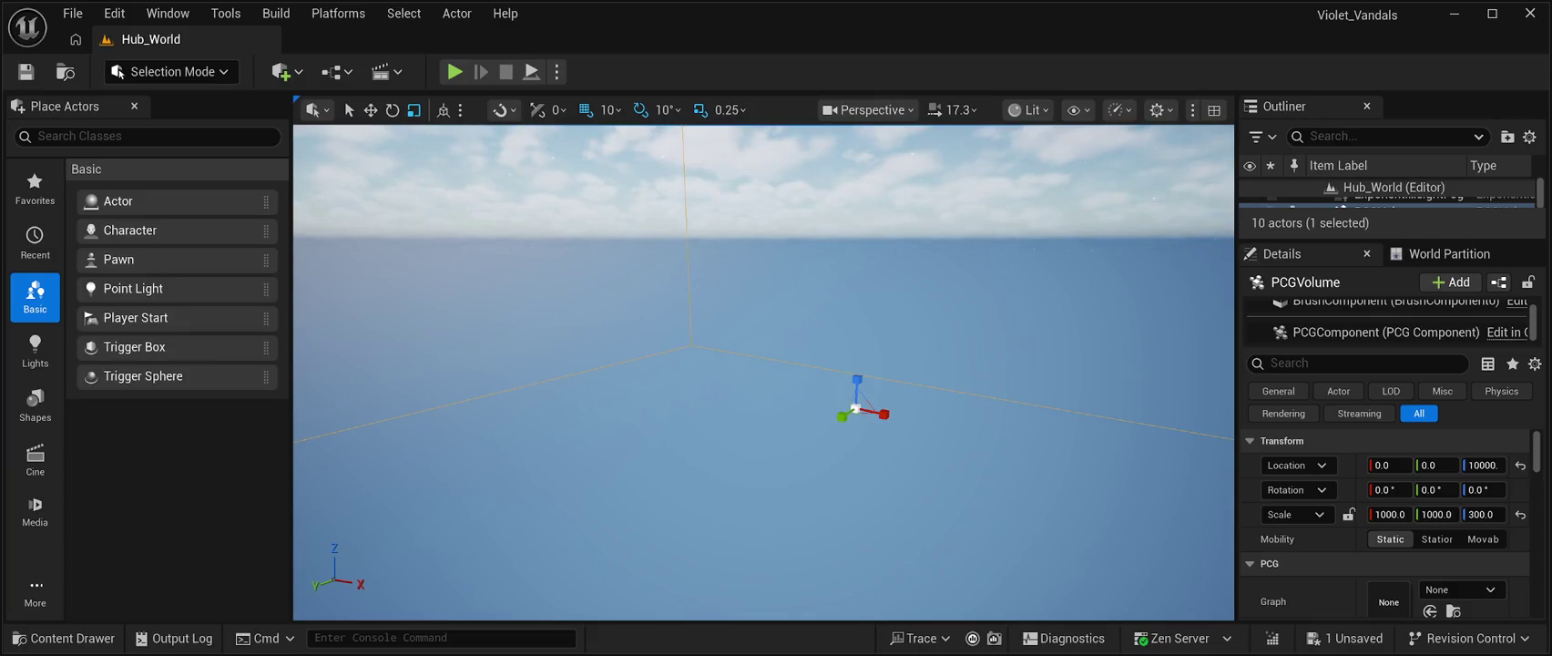
# Save Hub_World several times, tilting the view up to the sky in between
pyautogui.hotkey('ctrl', 's')
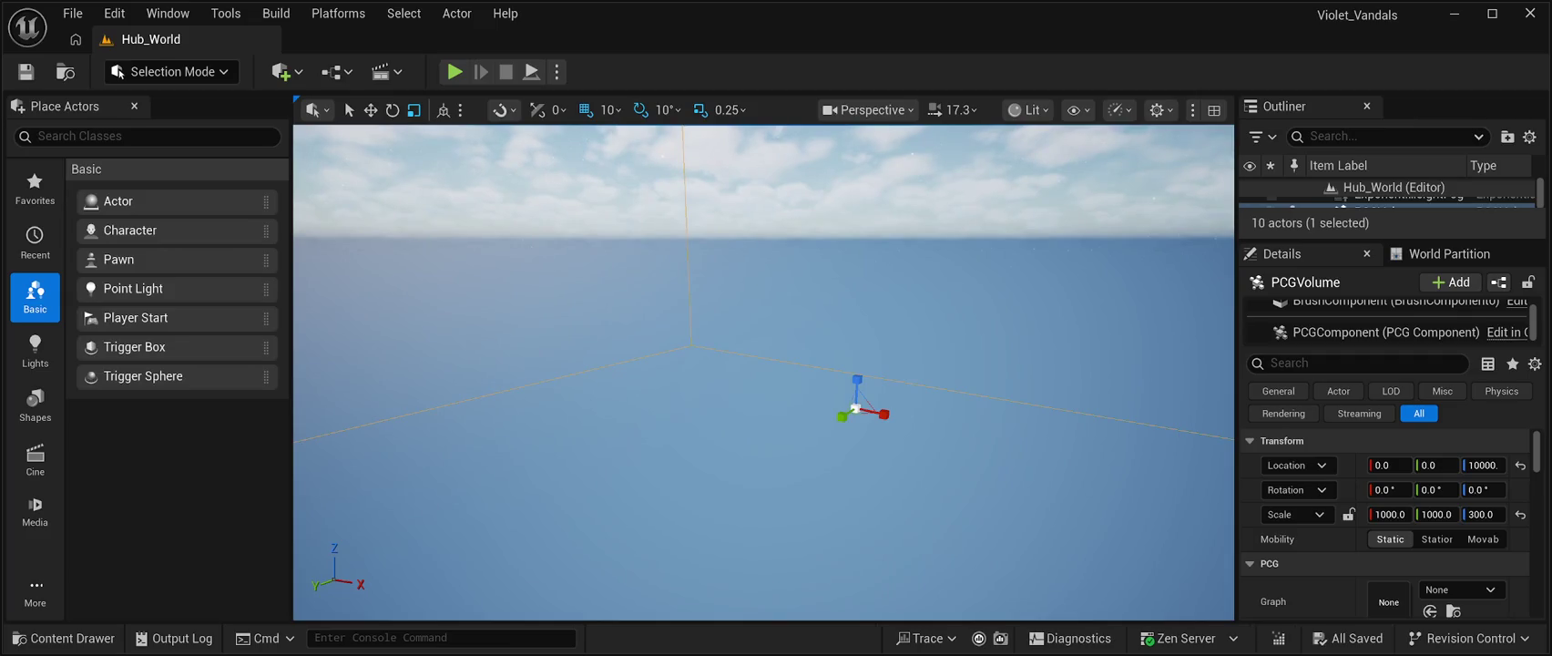
pyautogui.moveTo(763, 383); pyautogui.dragTo(763, 287)
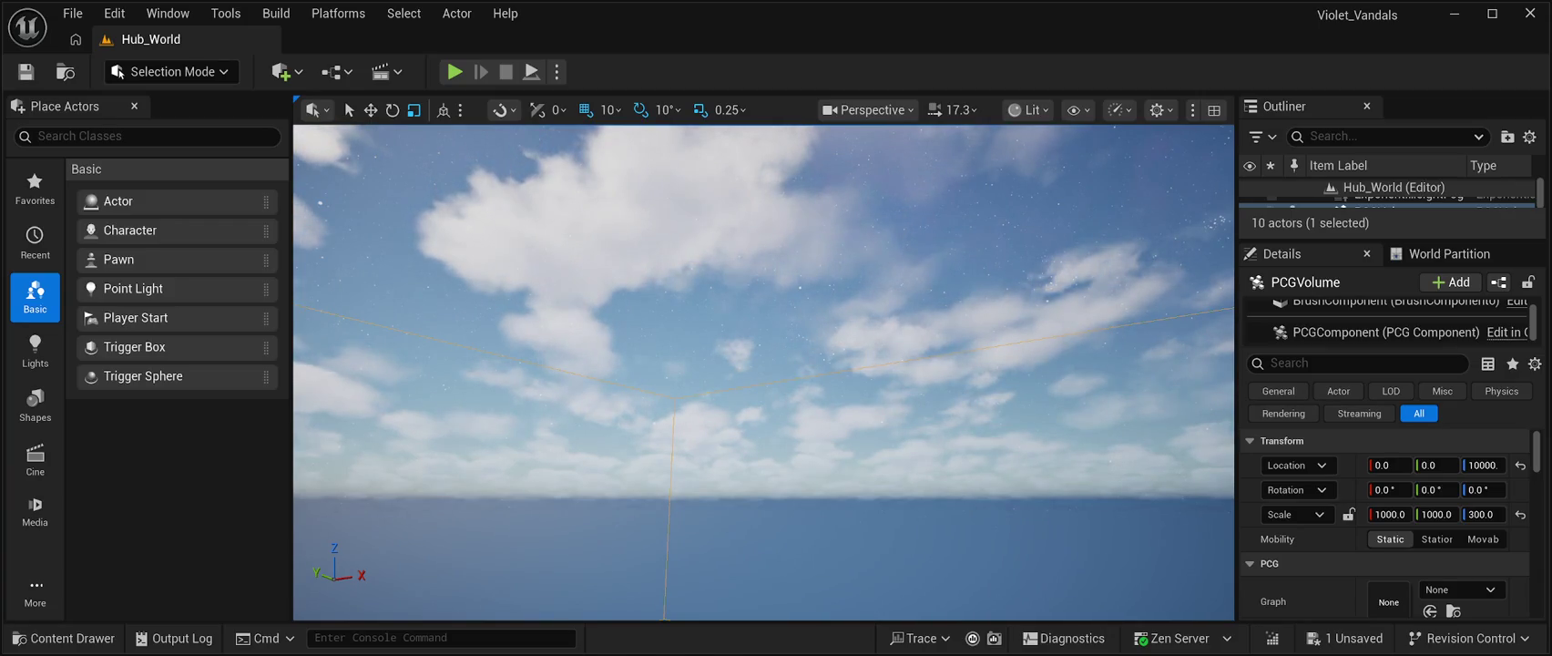
pyautogui.hotkey('ctrl', 's')
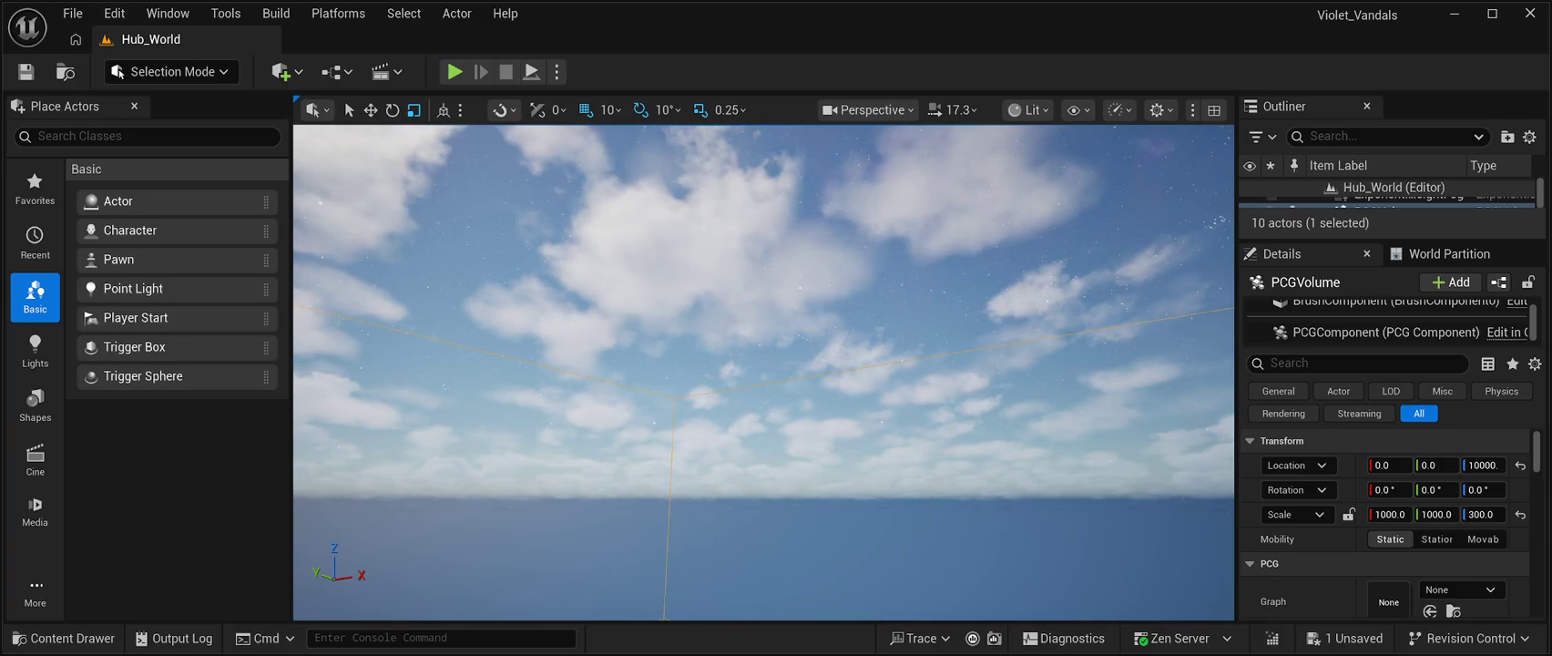
pyautogui.hotkey('ctrl', 's')
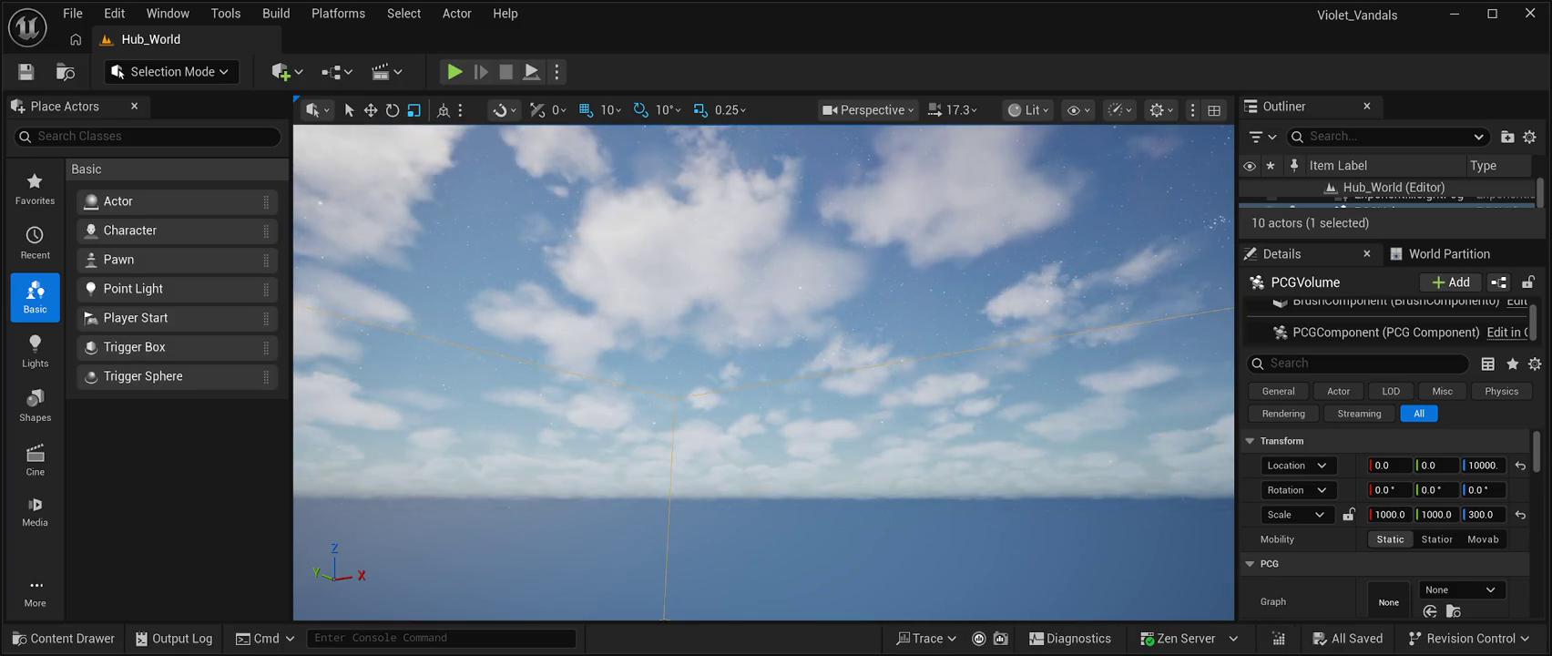
# Focus the viewport camera on the selected PCGVolume
pyautogui.press('f')
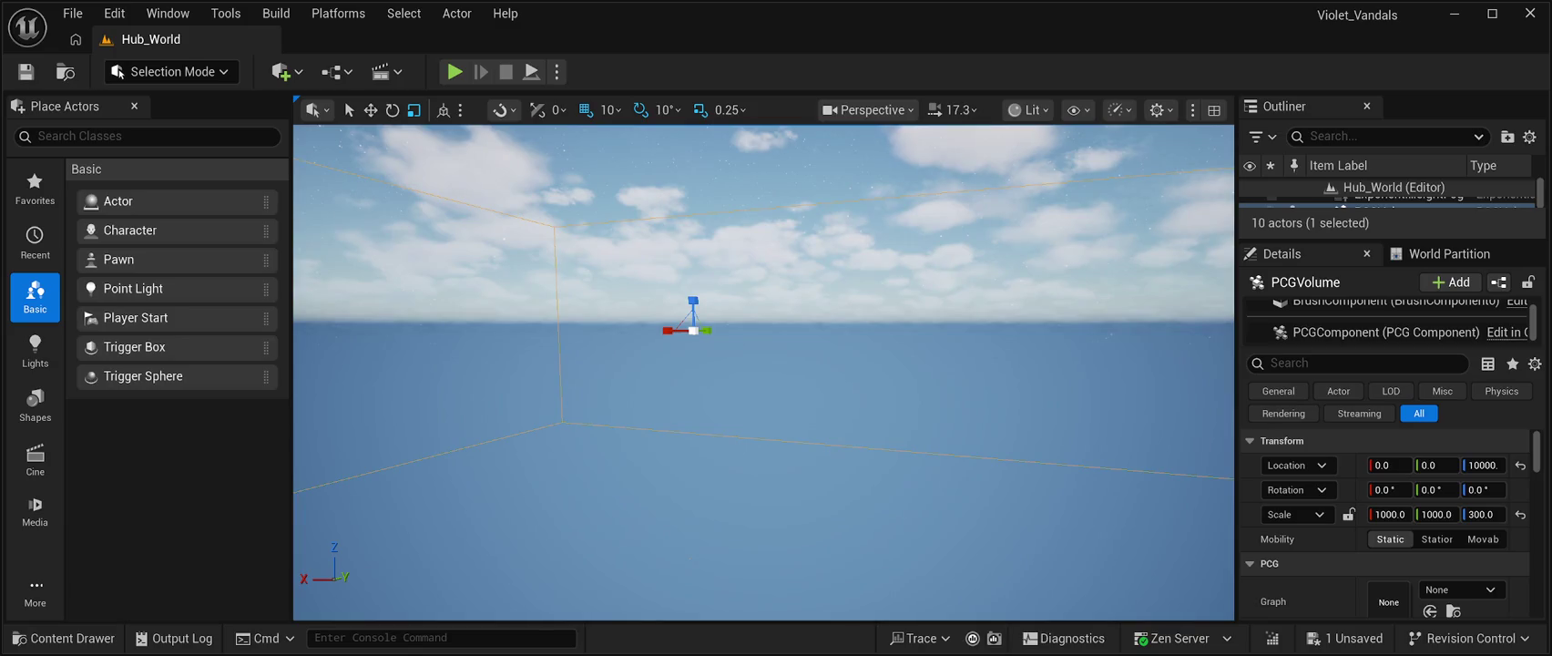
# Save the level, then swing the view left and right around the PCGVolume's corner
pyautogui.hotkey('ctrl', 's')
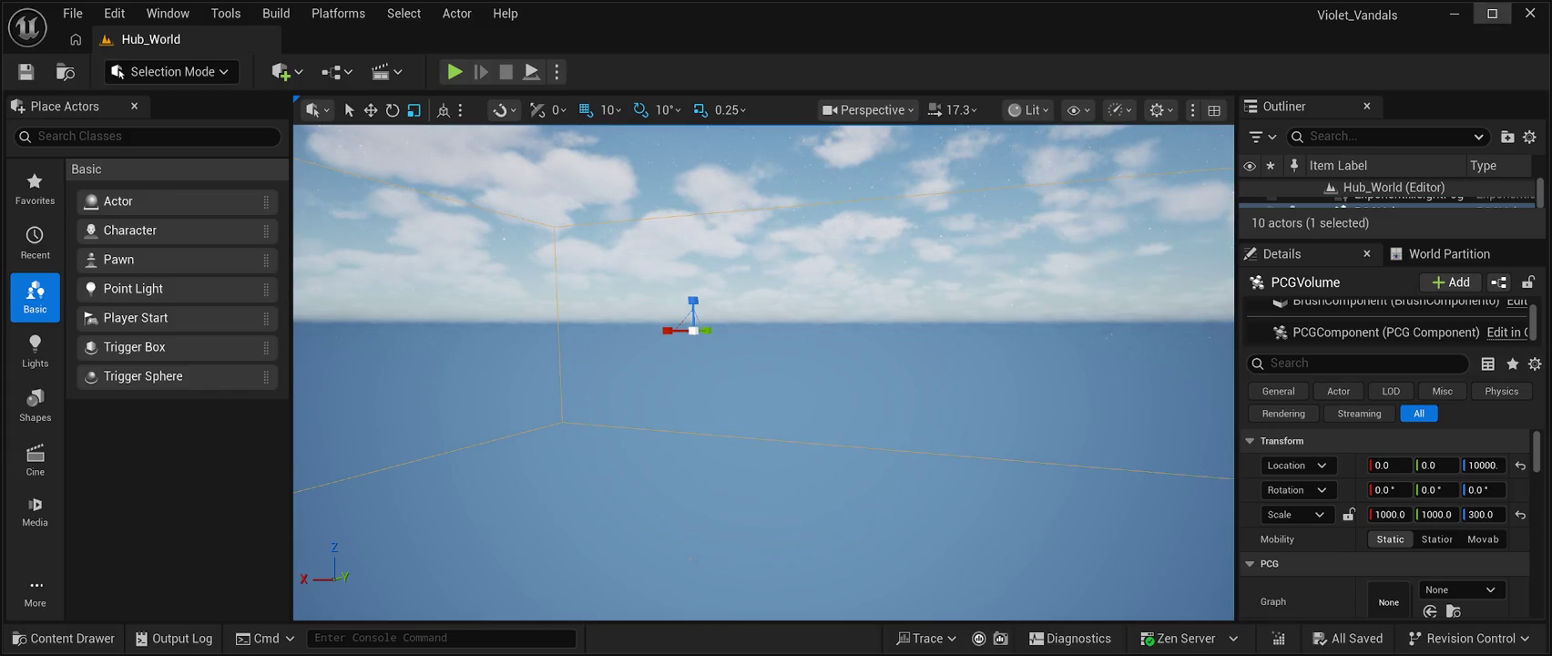
pyautogui.press('Left')
pyautogui.press('Left')
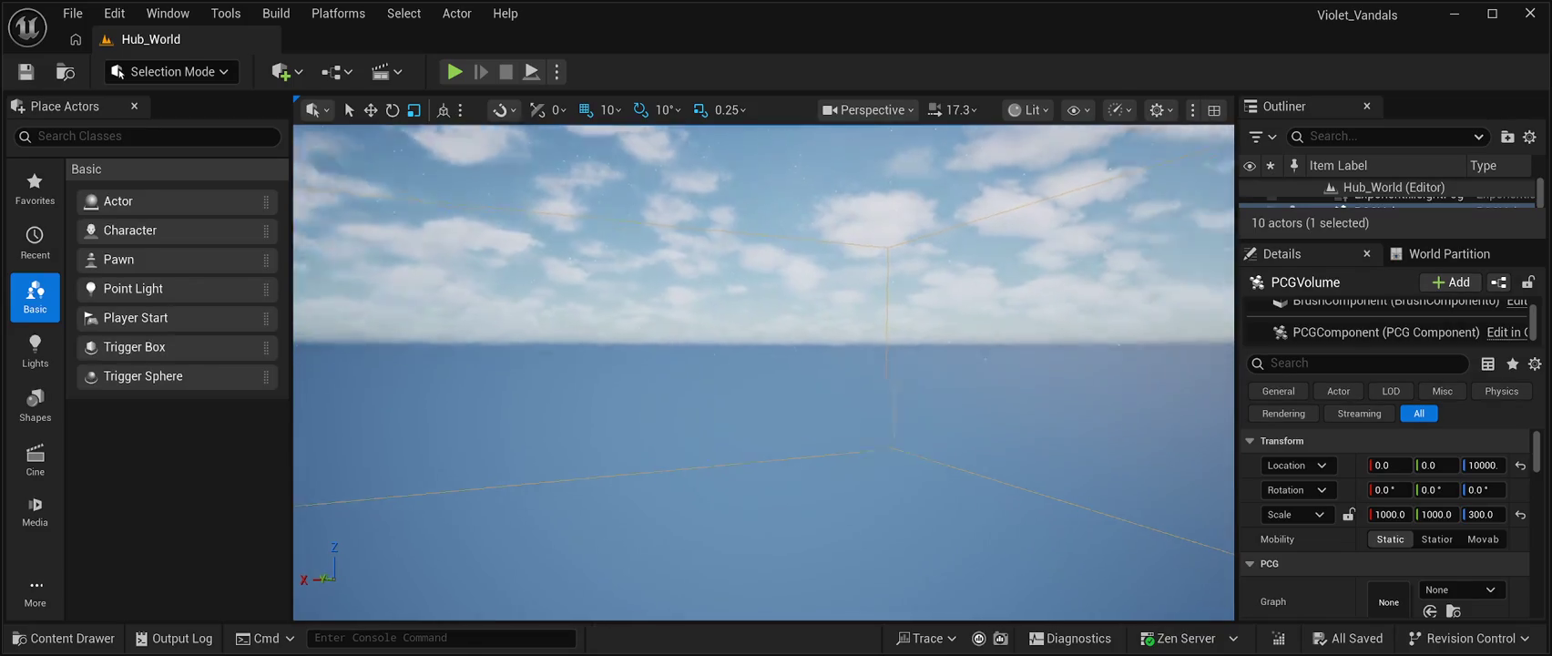
pyautogui.press('Right')
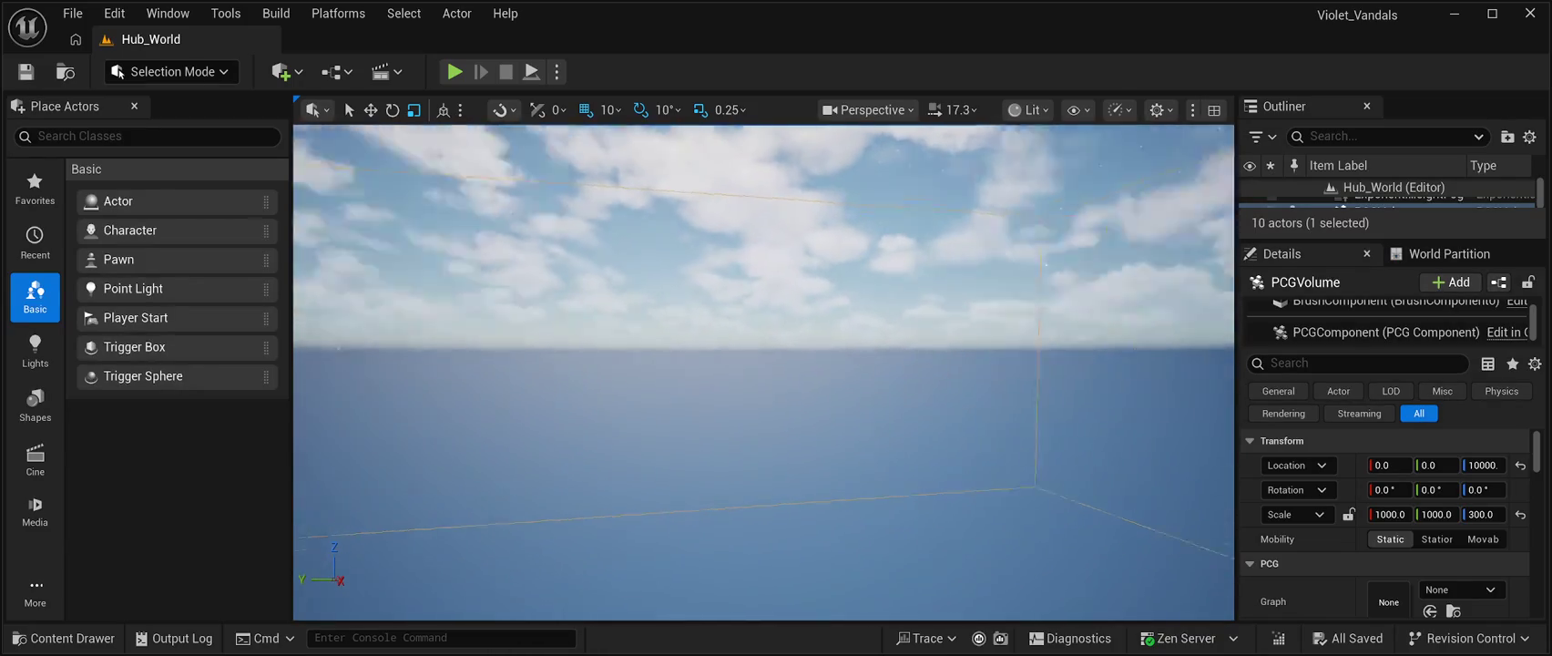
pyautogui.press('Left')
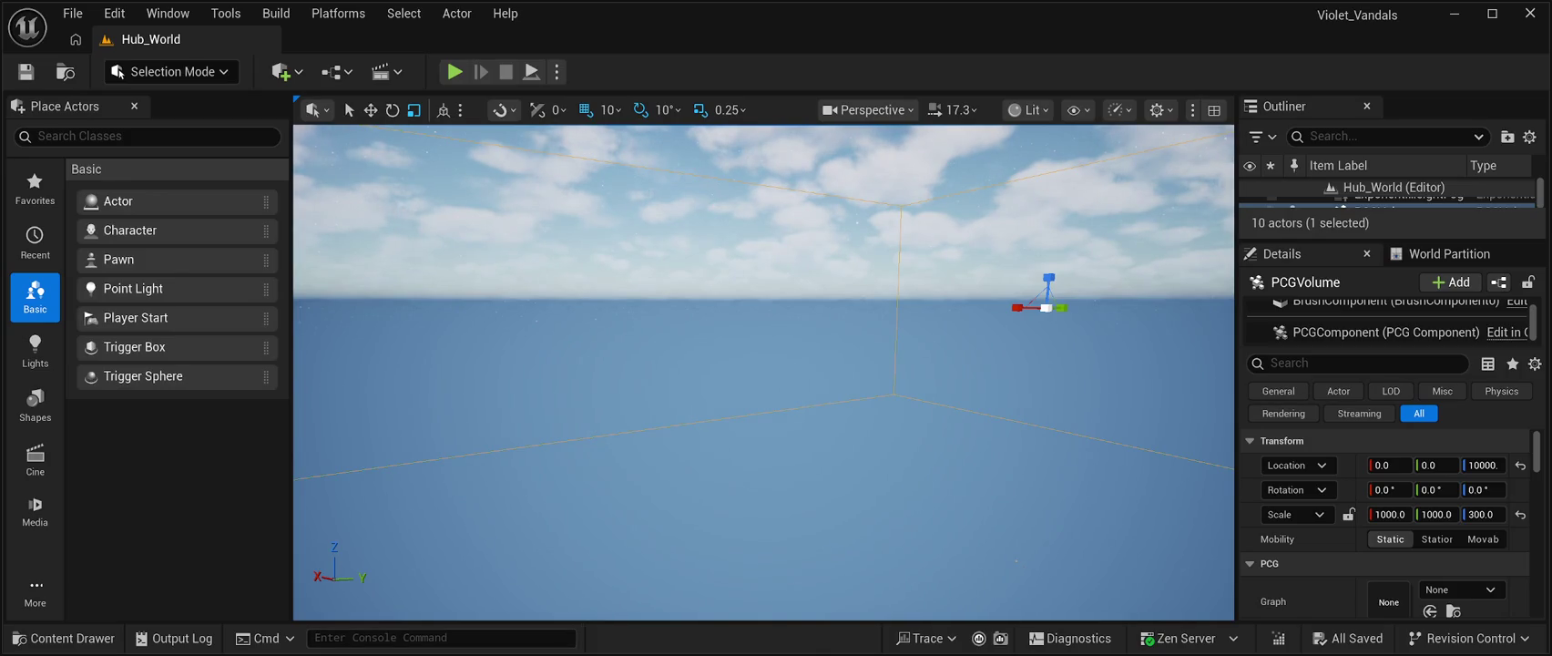
pyautogui.scroll(-3, 1297, 464)
pyautogui.scroll(3, 1297, 464)
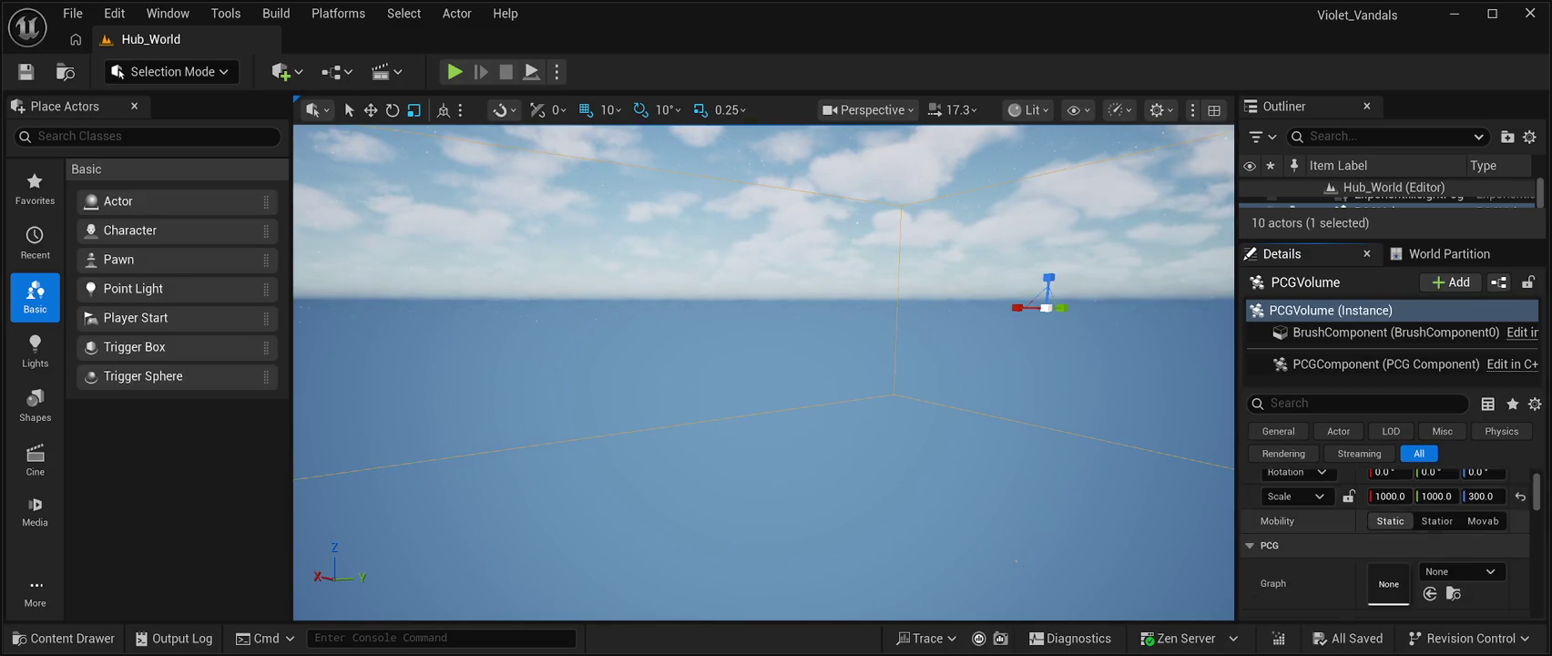
# Enable Regenerate PCG through a 'regen' Details search and save Hub_World
pyautogui.write('regen')
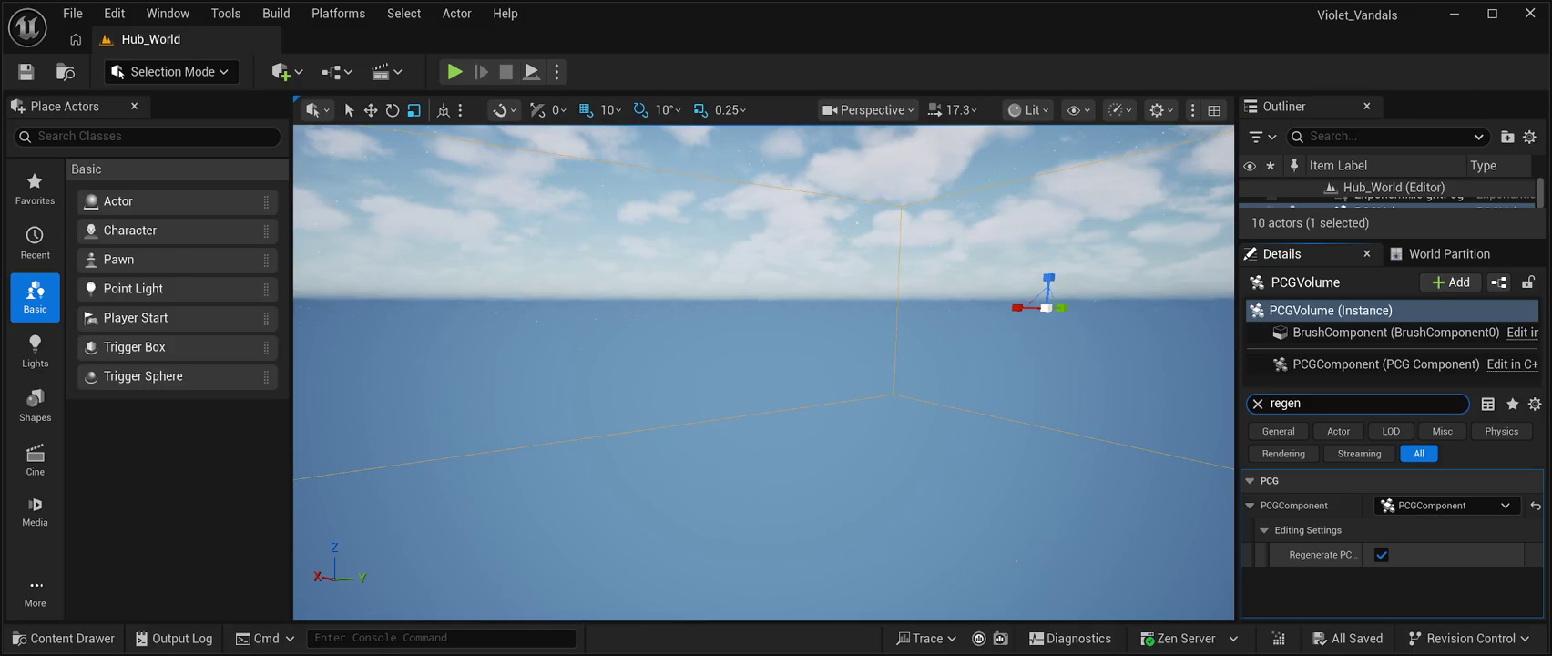
pyautogui.click(1381, 553)
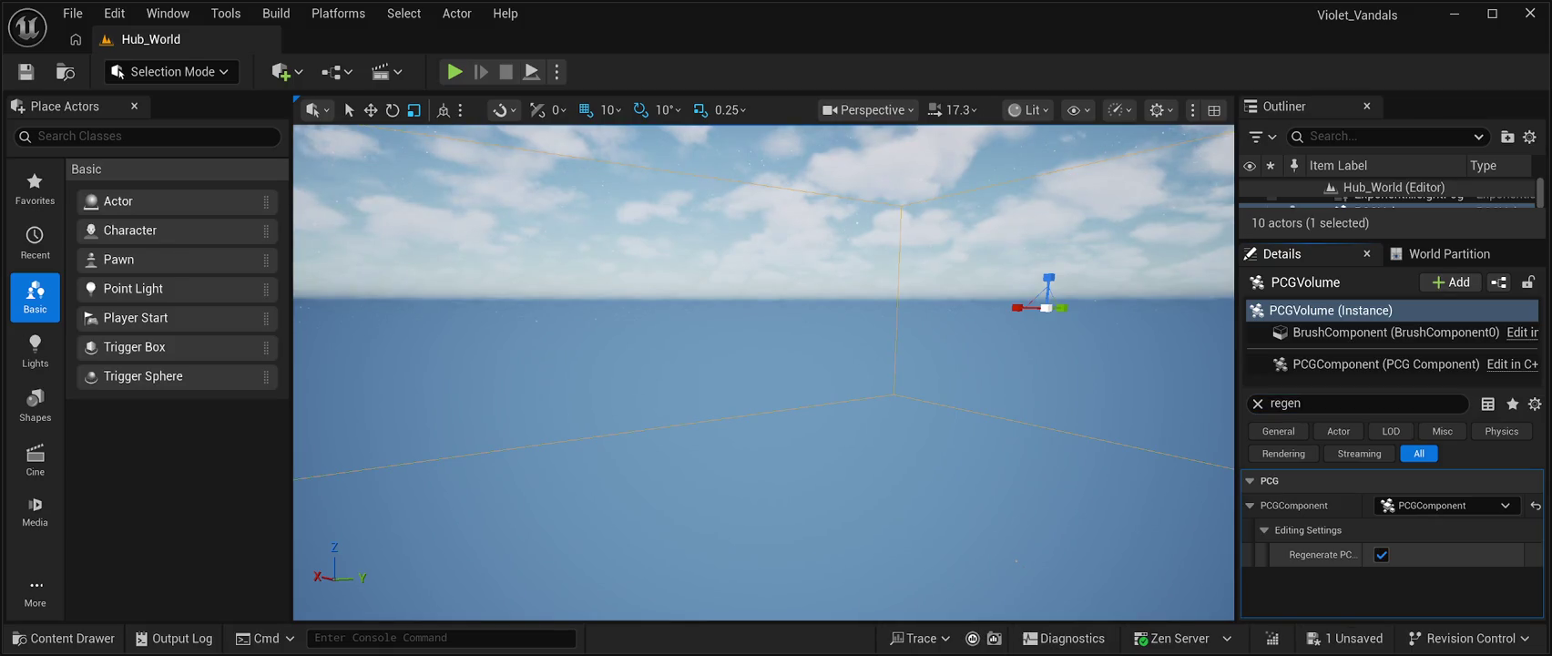
pyautogui.hotkey('ctrl', 's')
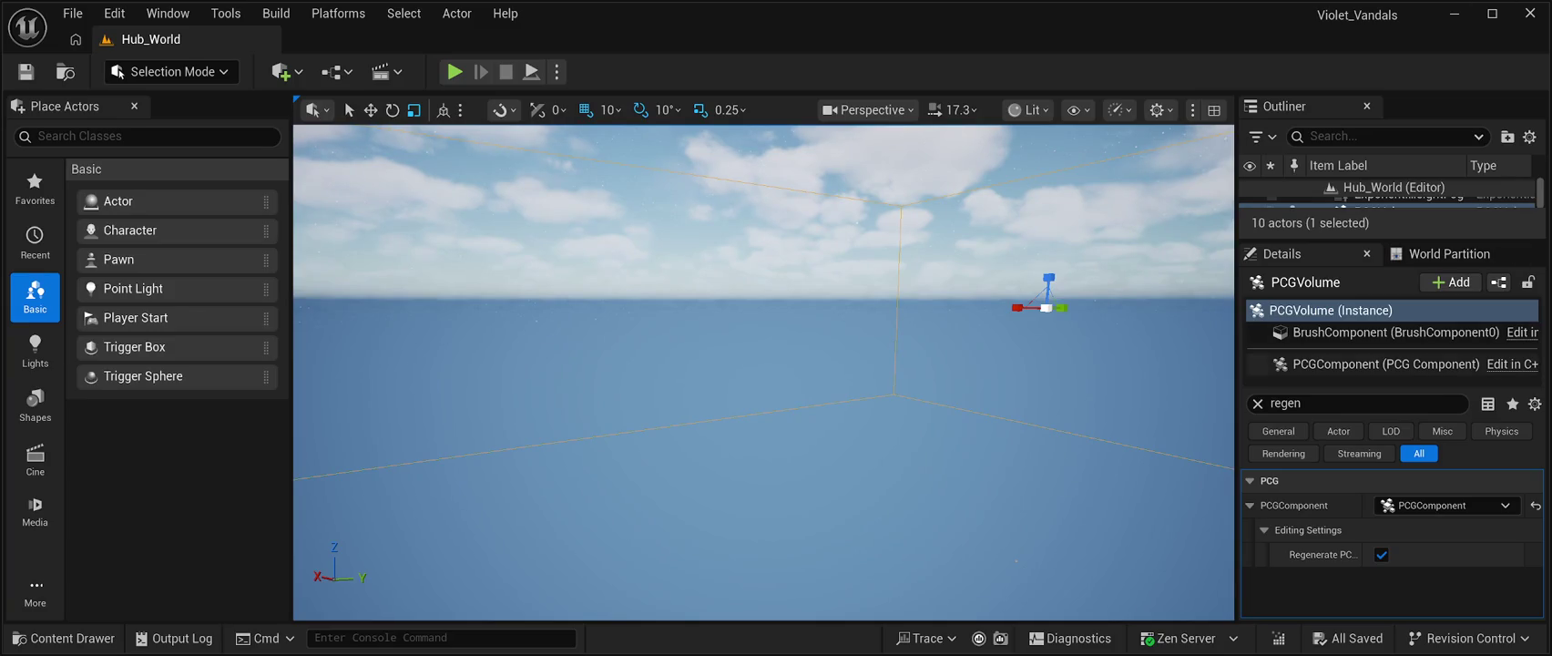
# Filter the PCGVolume's Details panel by 'generate' to show the generation properties
pyautogui.click(1366, 403)
pyautogui.press('BackSpace')
pyautogui.write('generate')
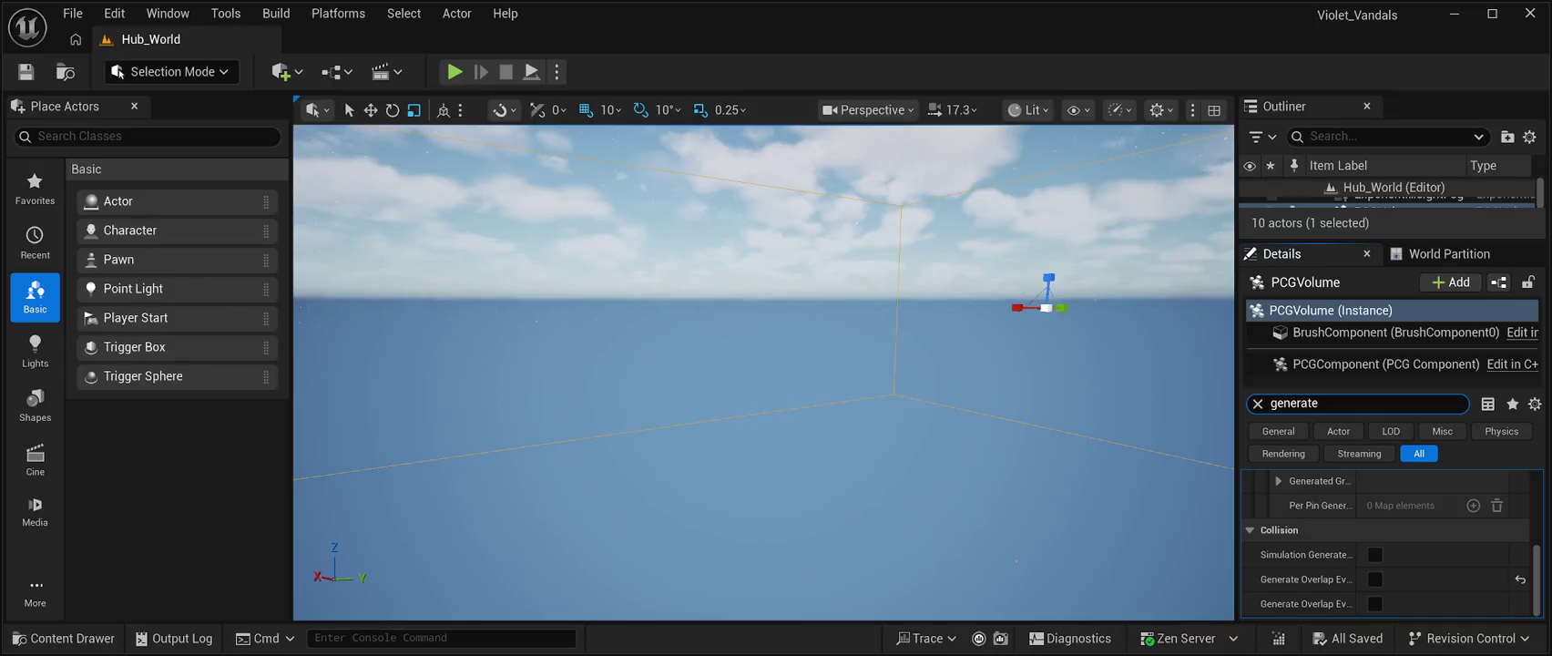
pyautogui.scroll(4, 1385, 544)
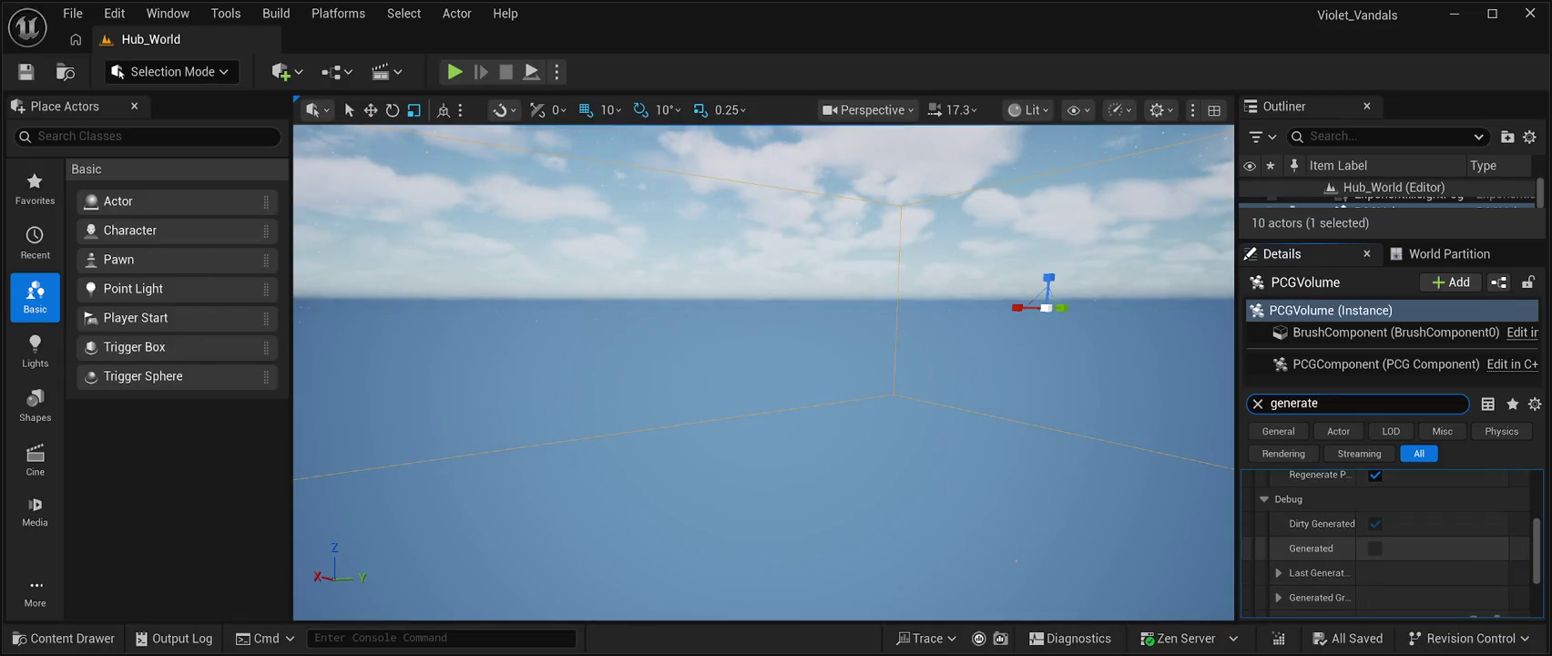
pyautogui.scroll(3, 1384, 544)
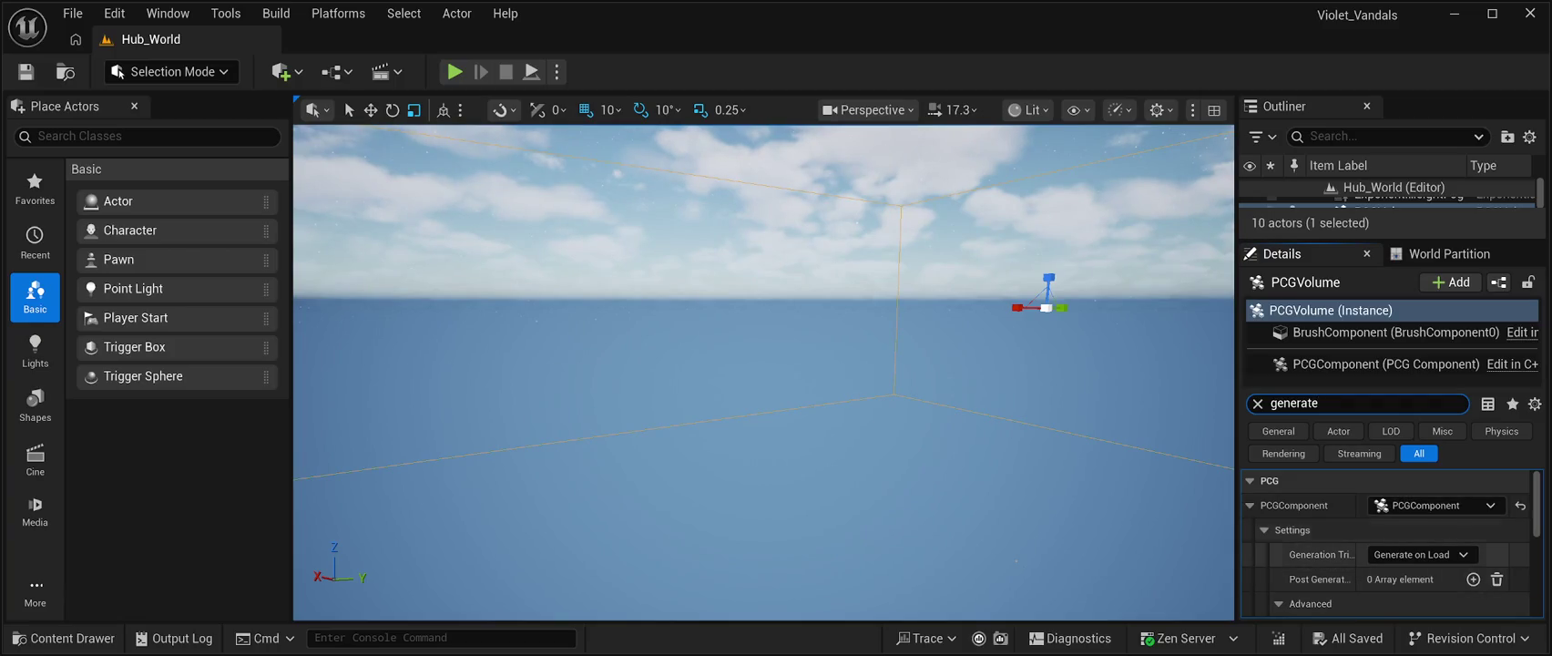
pyautogui.scroll(-2, 1384, 544)
pyautogui.scroll(-4, 1384, 544)
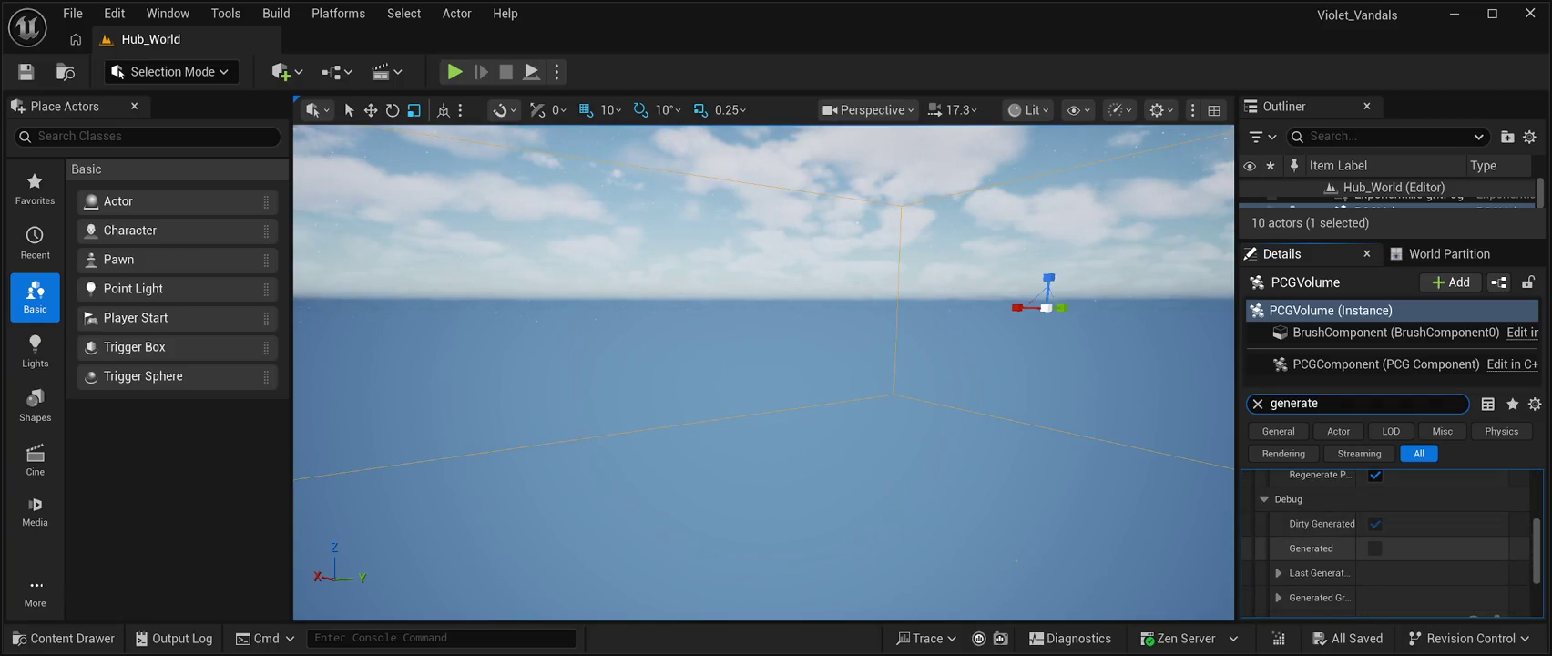
# Expand Last Generated Bounds and Generated Graph Output, select PCGVolume (Instance), and enlarge the Outliner
pyautogui.click(1278, 543)
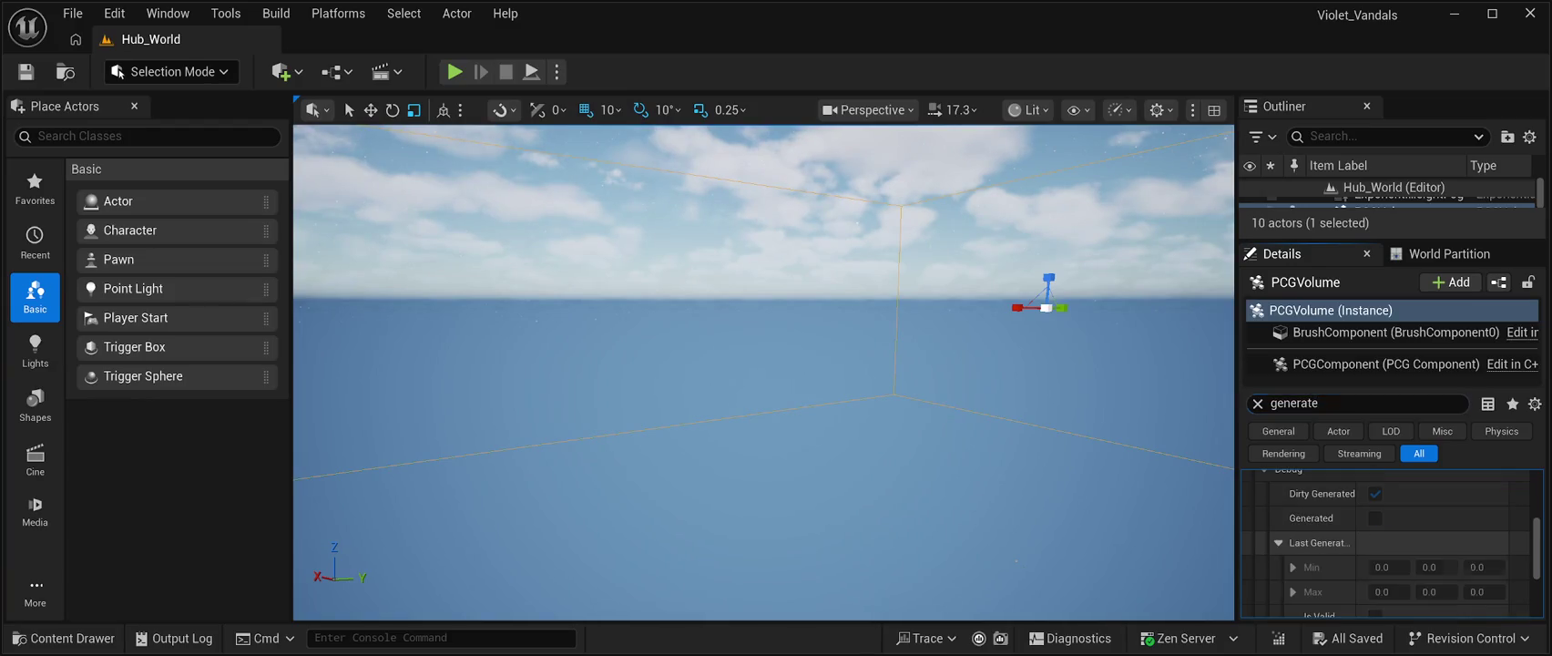
pyautogui.scroll(-2, 1385, 544)
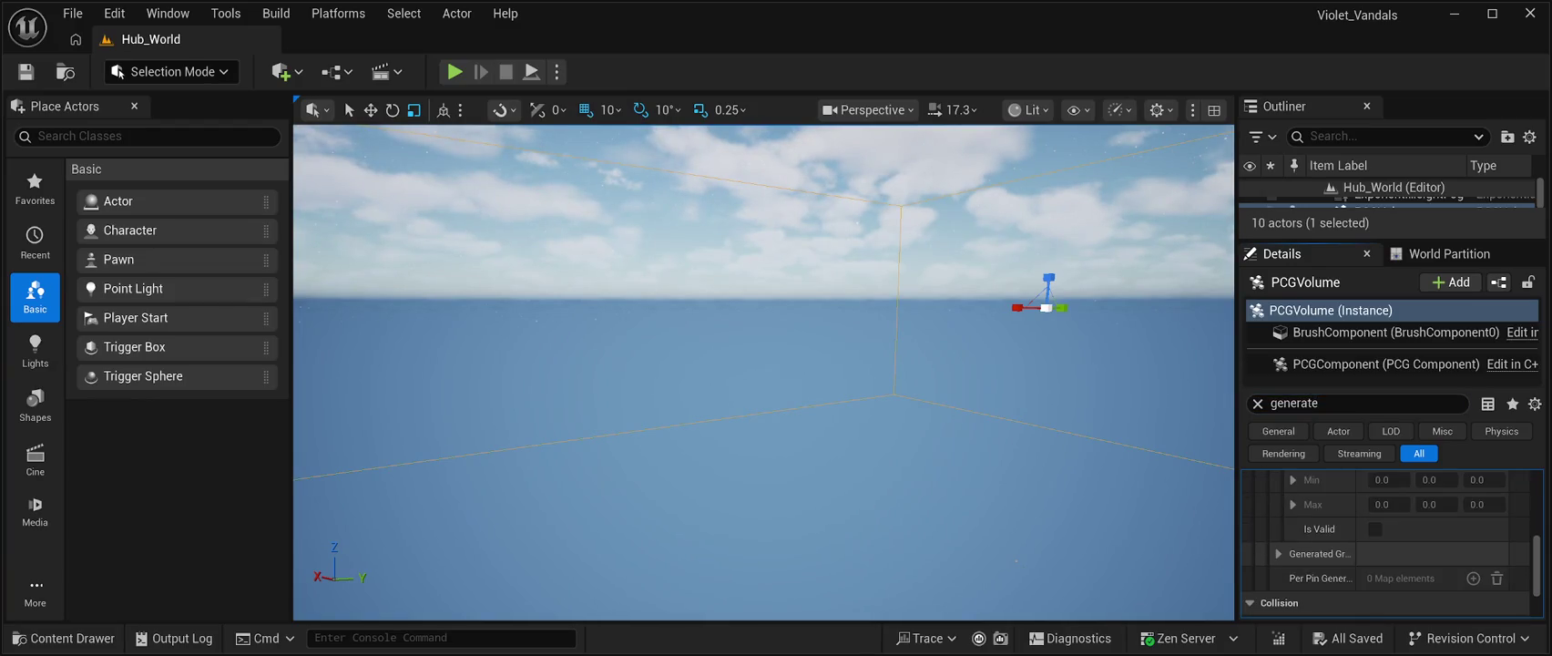
pyautogui.click(1278, 553)
pyautogui.scroll(-2, 1385, 546)
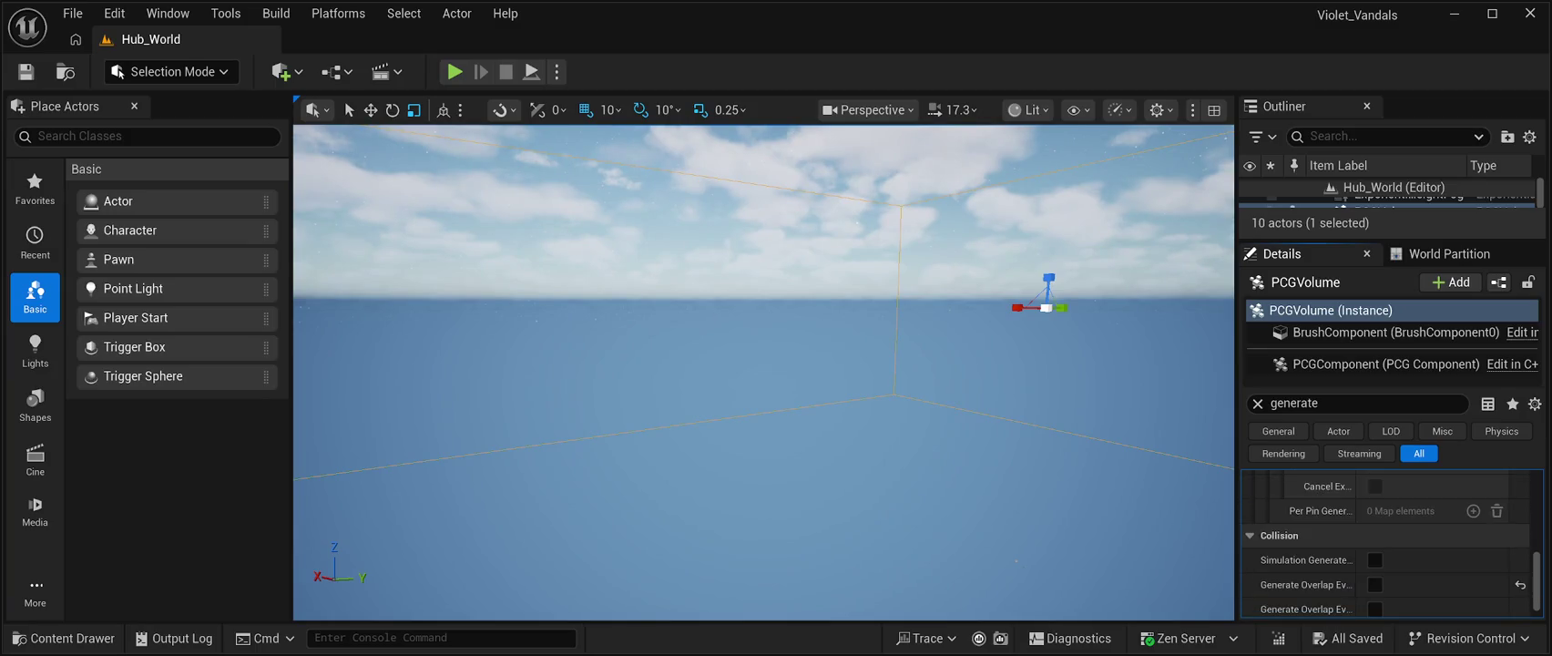
pyautogui.scroll(2, 1385, 546)
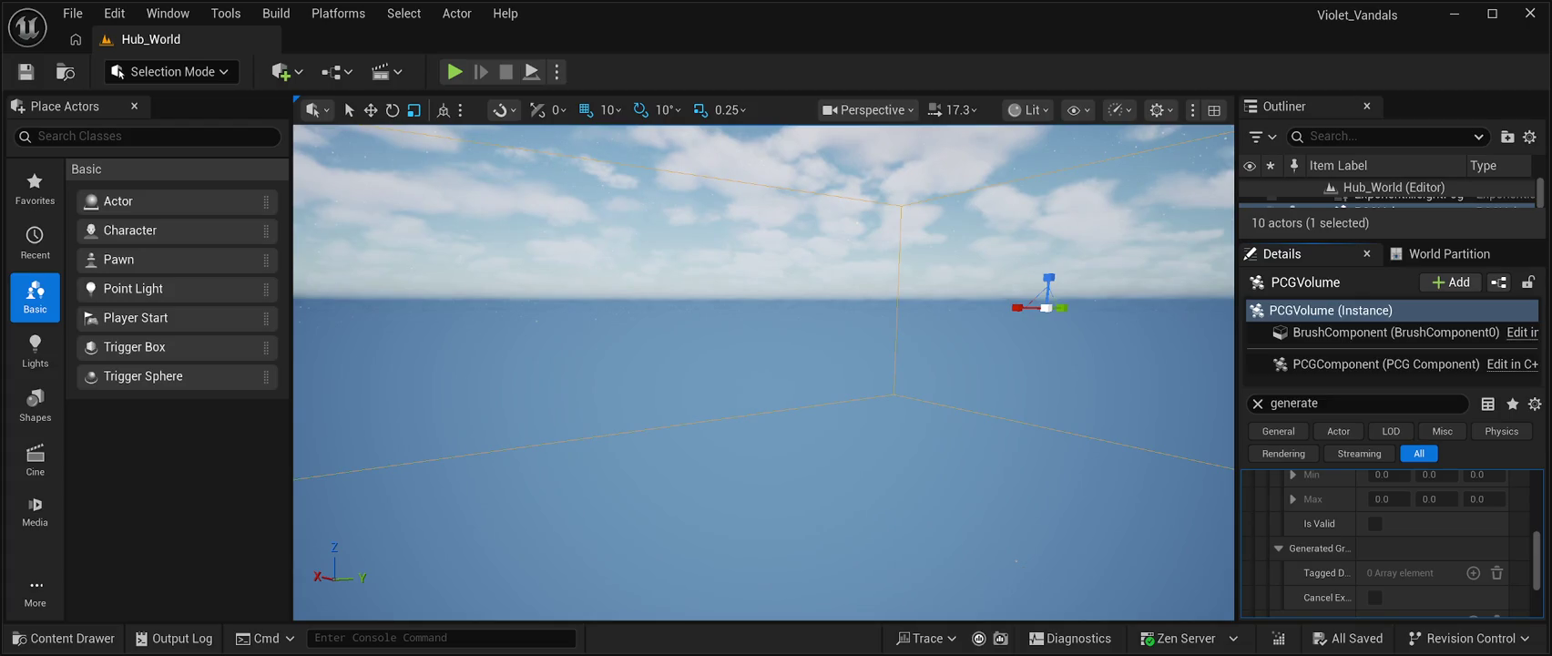
pyautogui.click(1330, 309)
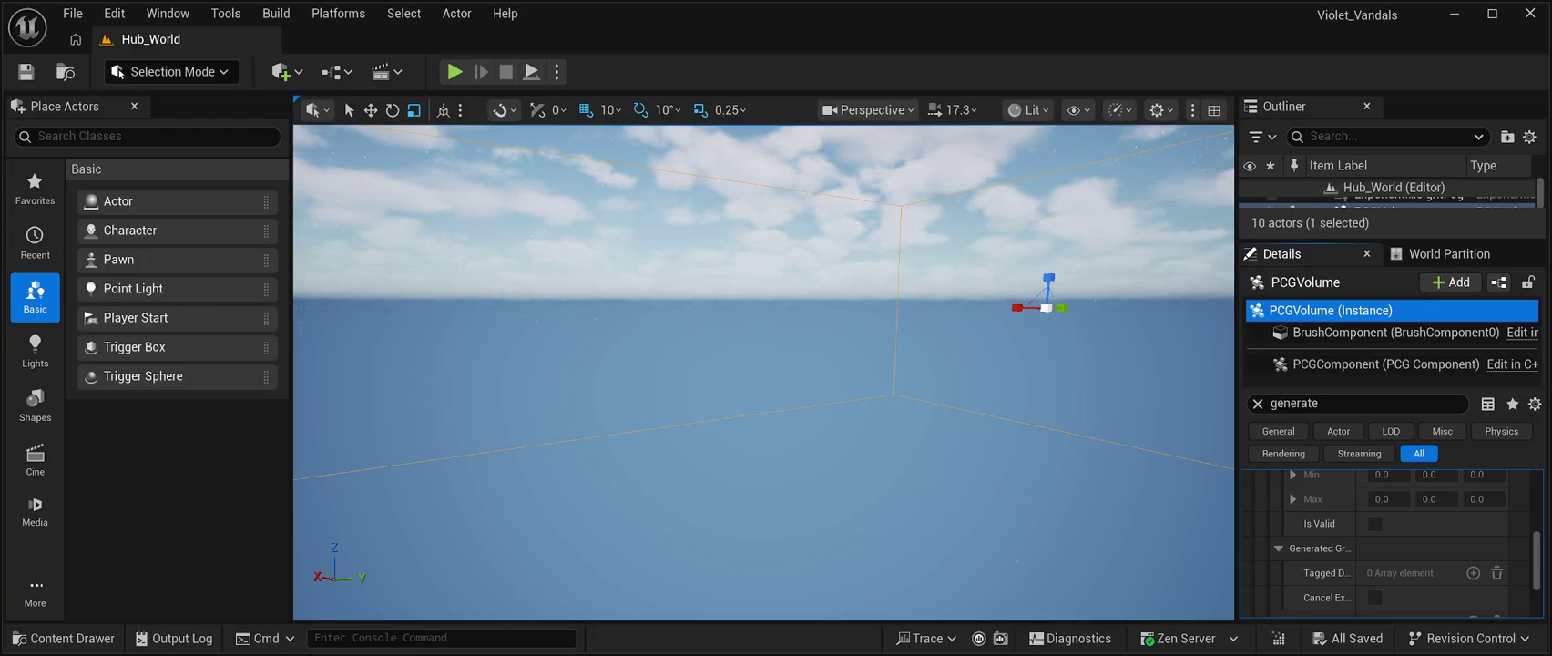
pyautogui.moveTo(1393, 239)
pyautogui.mouseDown()
pyautogui.moveTo(1393, 411)
pyautogui.moveTo(1394, 220)
pyautogui.mouseUp()
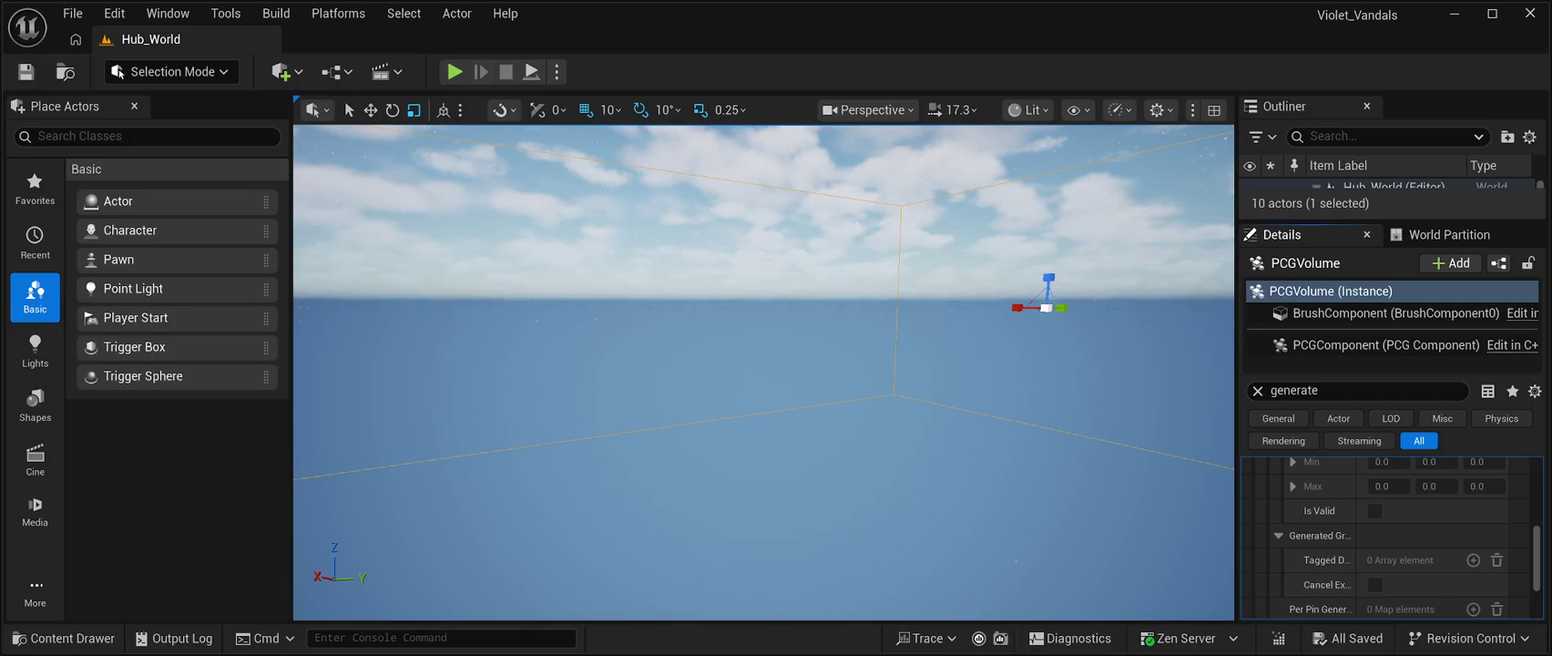
# Replace the Details filter with 'PCG' and run Generate while the Graph stays None
pyautogui.click(1294, 389)
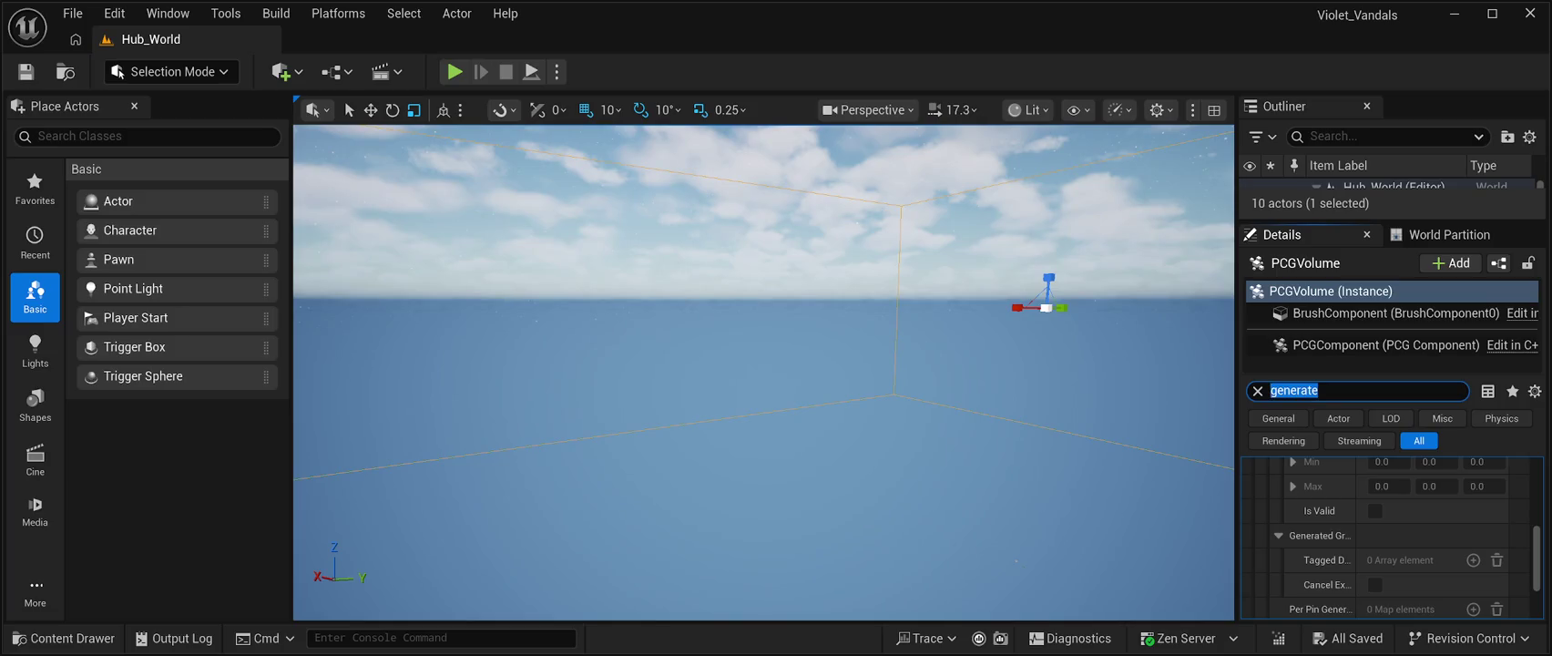
pyautogui.write('PCG')
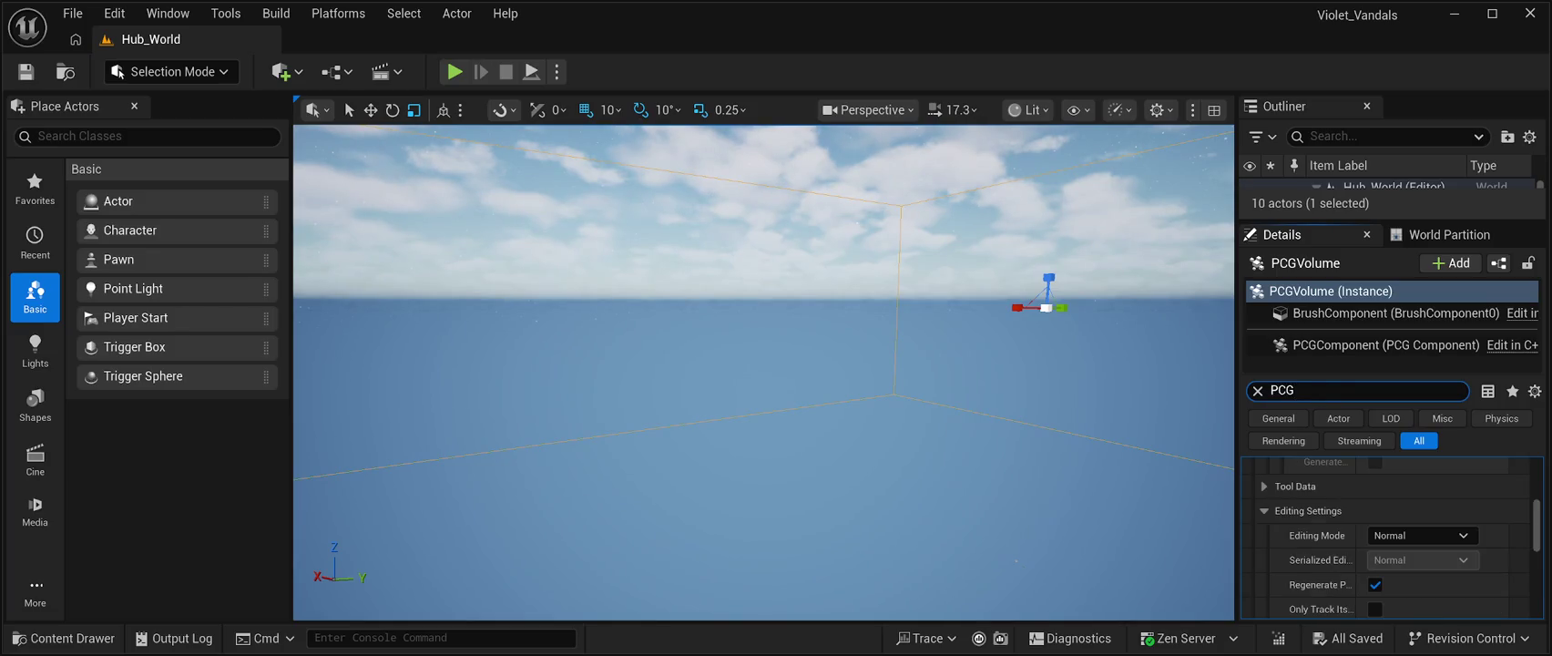
pyautogui.scroll(3, 1393, 538)
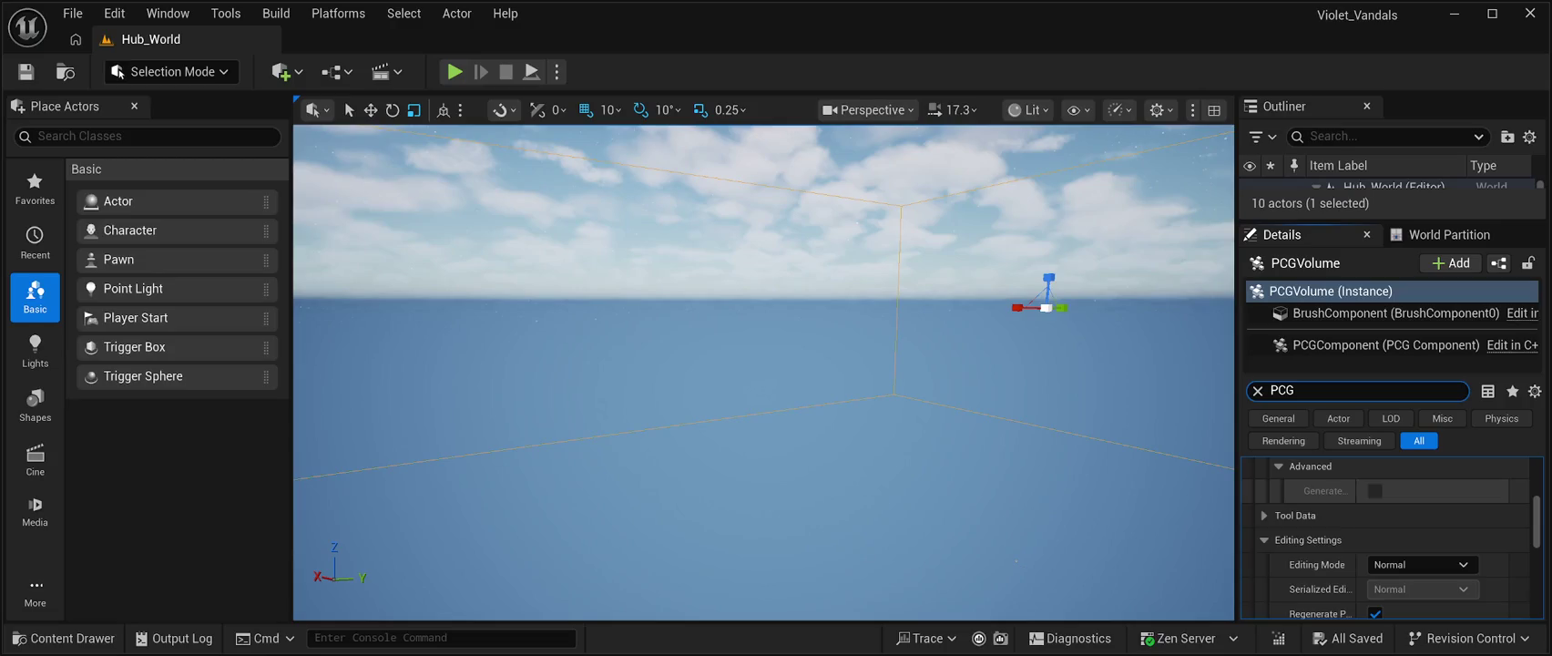
pyautogui.scroll(5, 1392, 537)
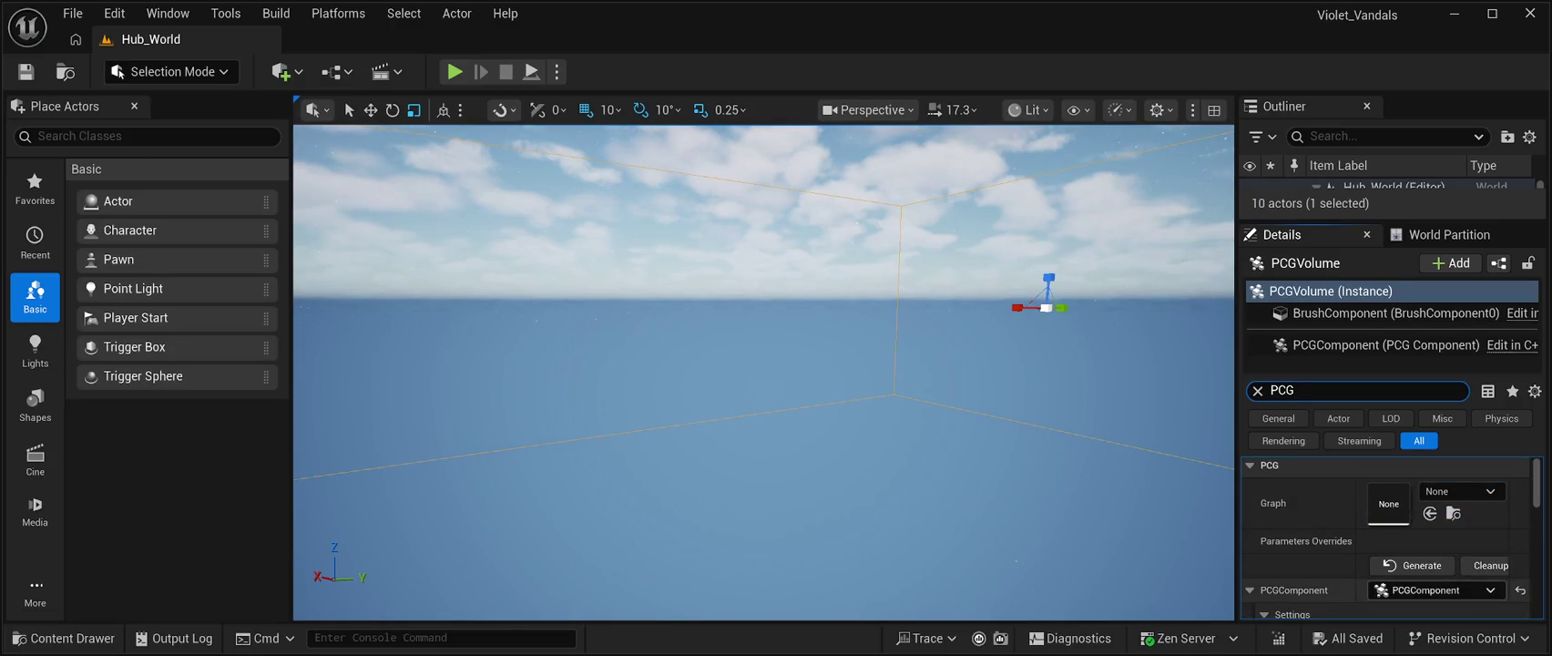
pyautogui.click(1412, 565)
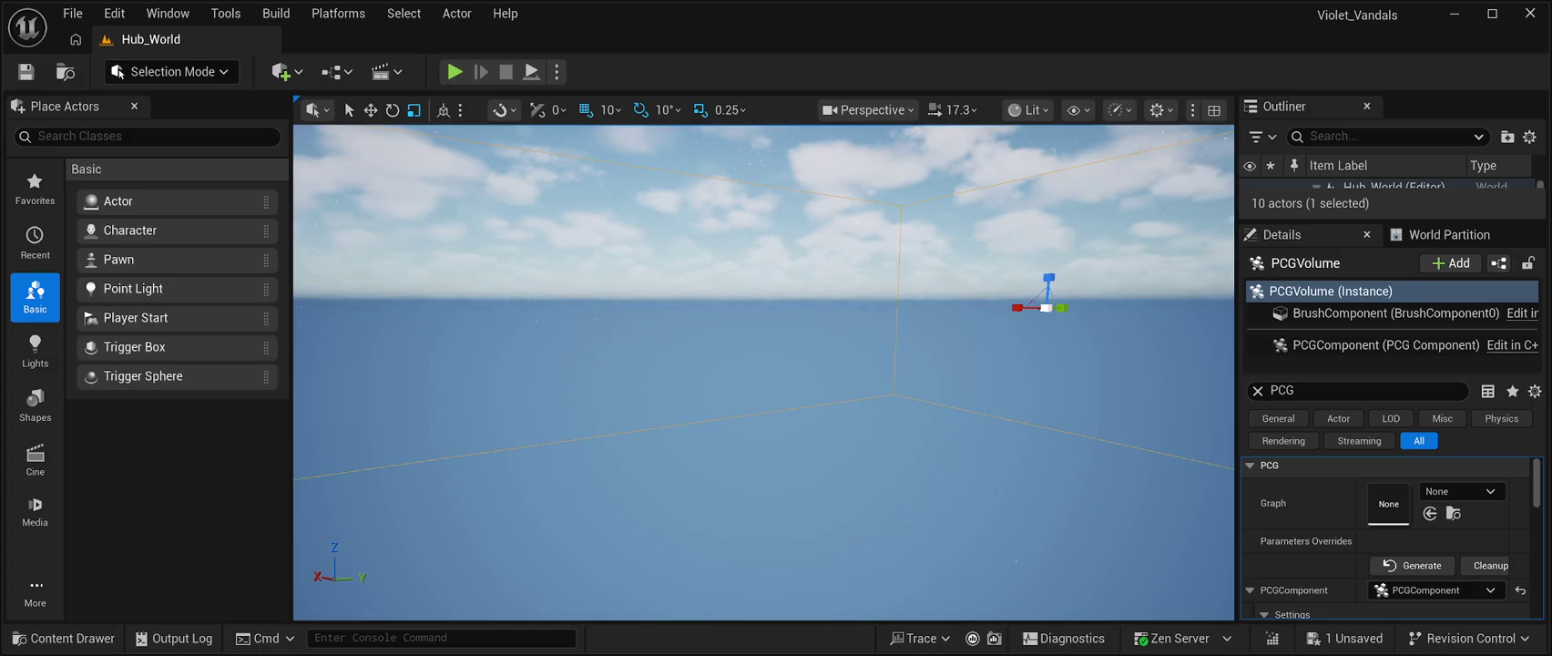
# Save Hub_World with Ctrl+S, then tilt the viewport camera to survey the volume
pyautogui.hotkey('ctrl', 's')
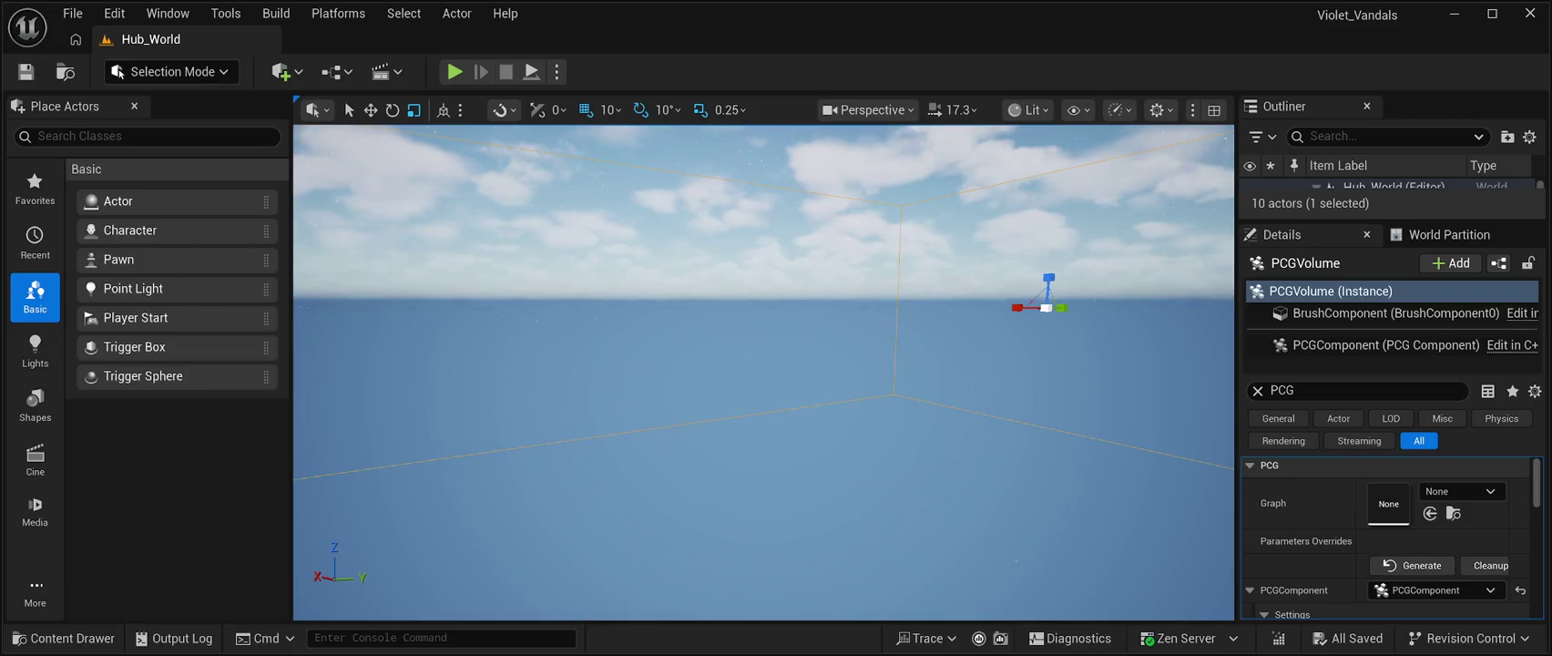
pyautogui.moveTo(763, 374)
pyautogui.mouseDown()
pyautogui.moveTo(764, 301)
pyautogui.moveTo(763, 410)
pyautogui.moveTo(907, 335)
pyautogui.mouseUp()
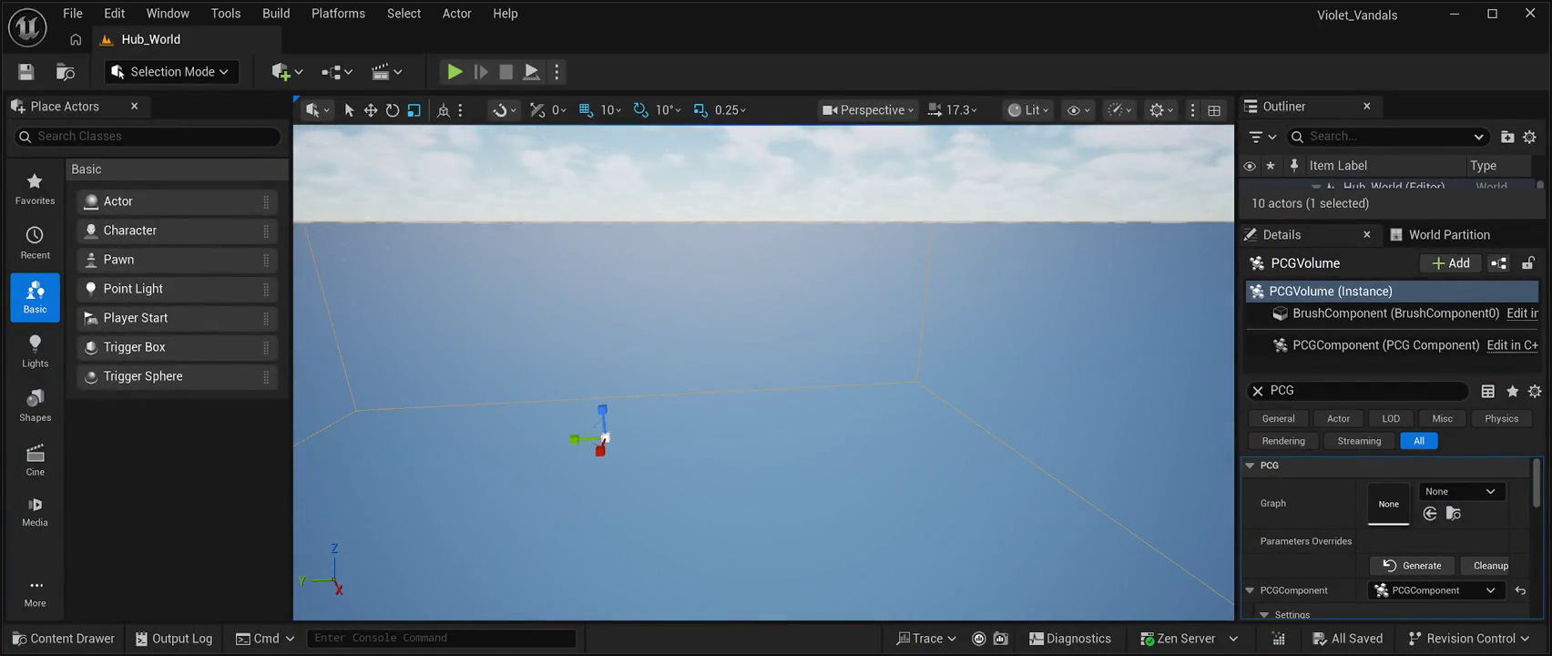
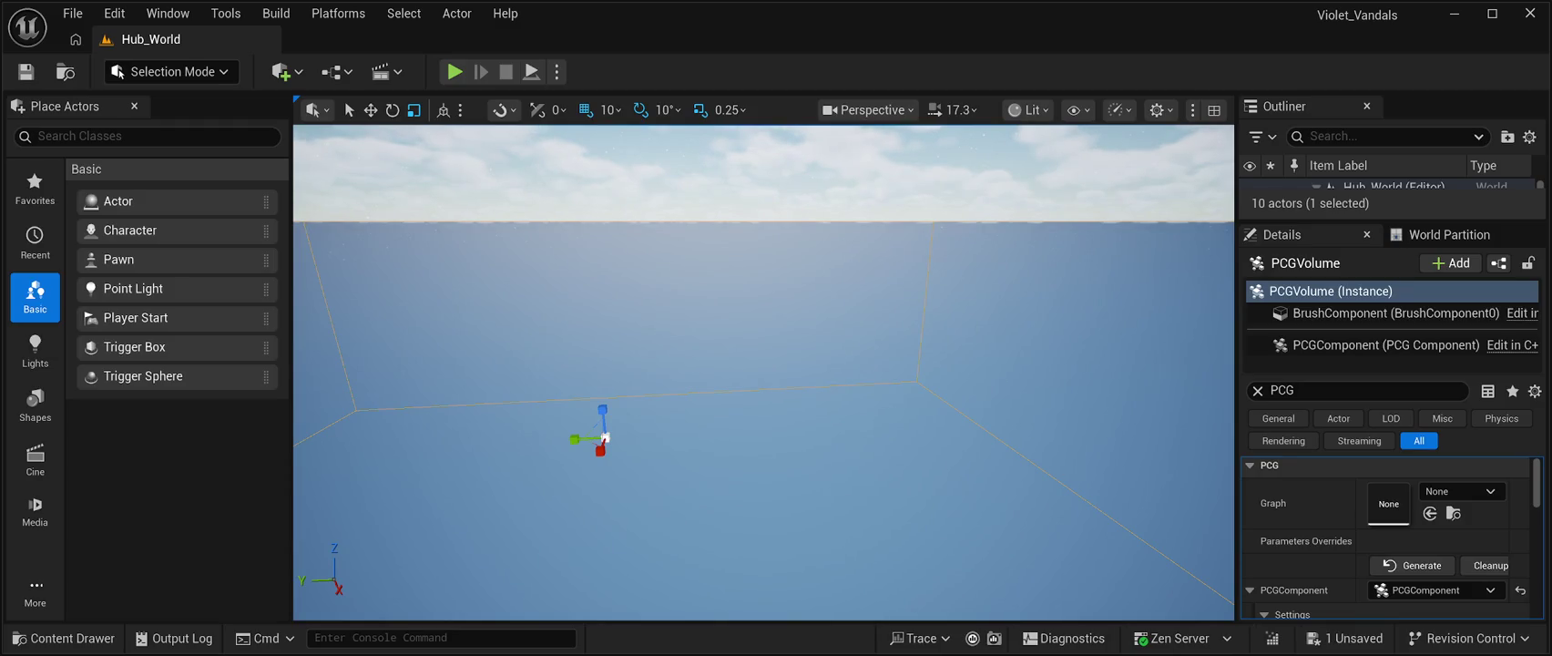
# Save the Hub_World level containing the new PCG Volume with Ctrl+S
pyautogui.hotkey('ctrl', 's')
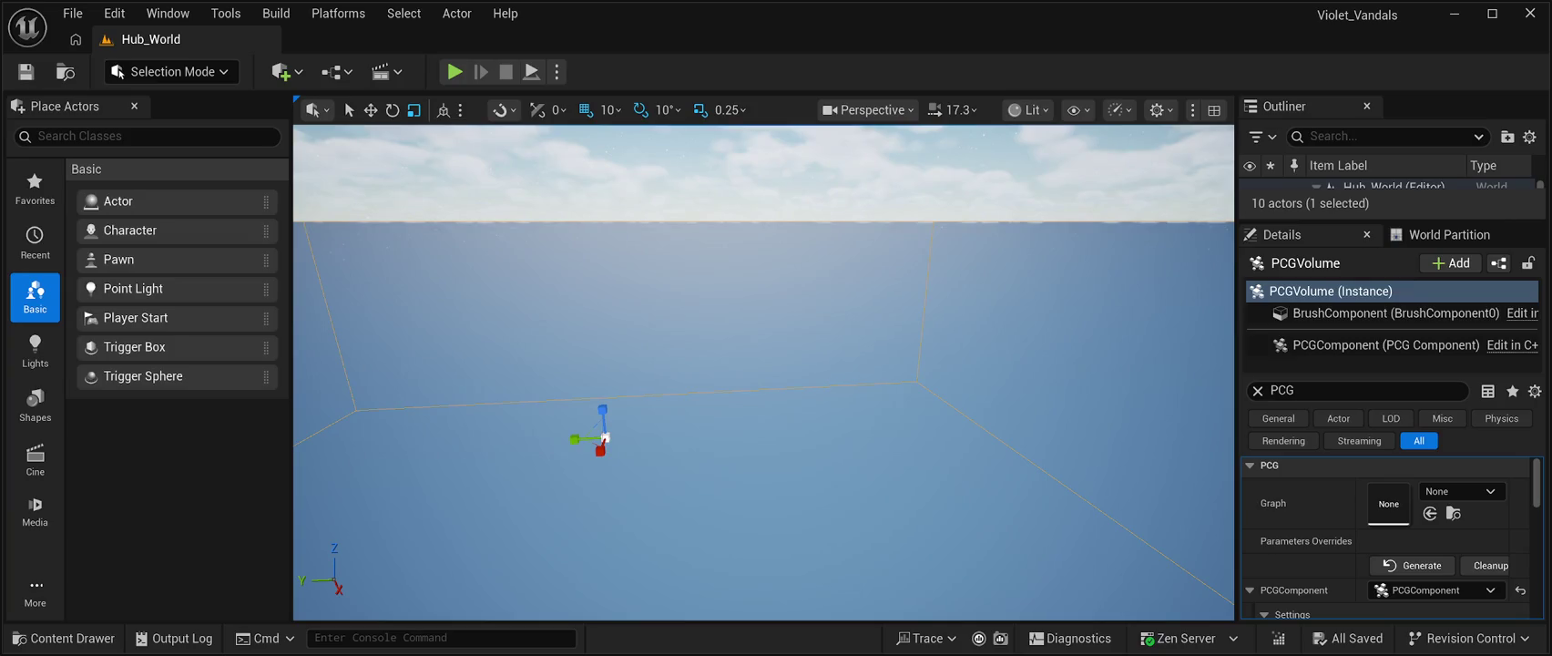